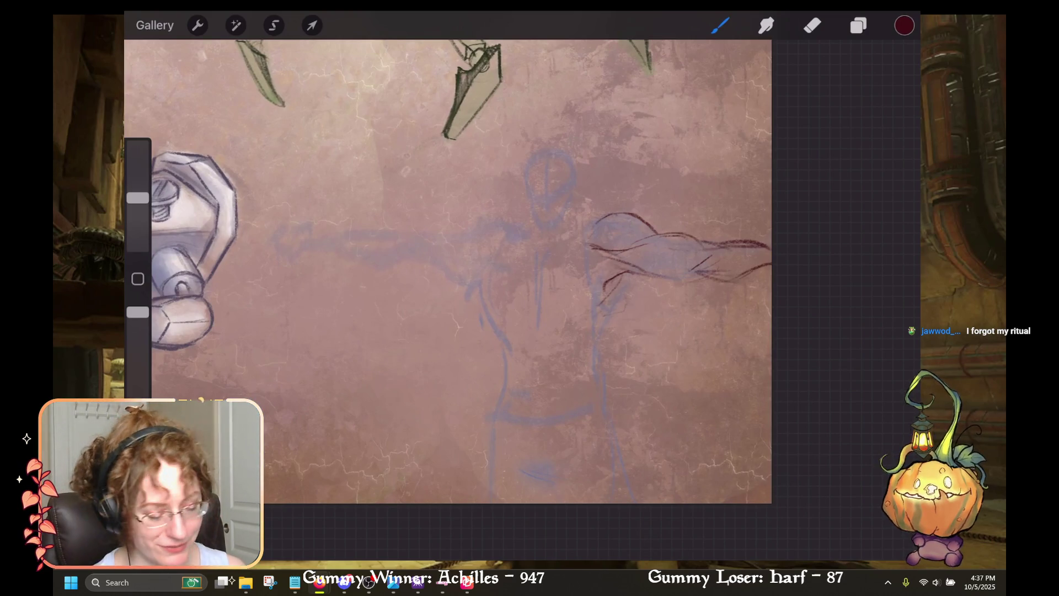
Step: Trace the raised right arm's edges, its underside and the shoulder curve in dark red
drag(588, 282, 578, 227)
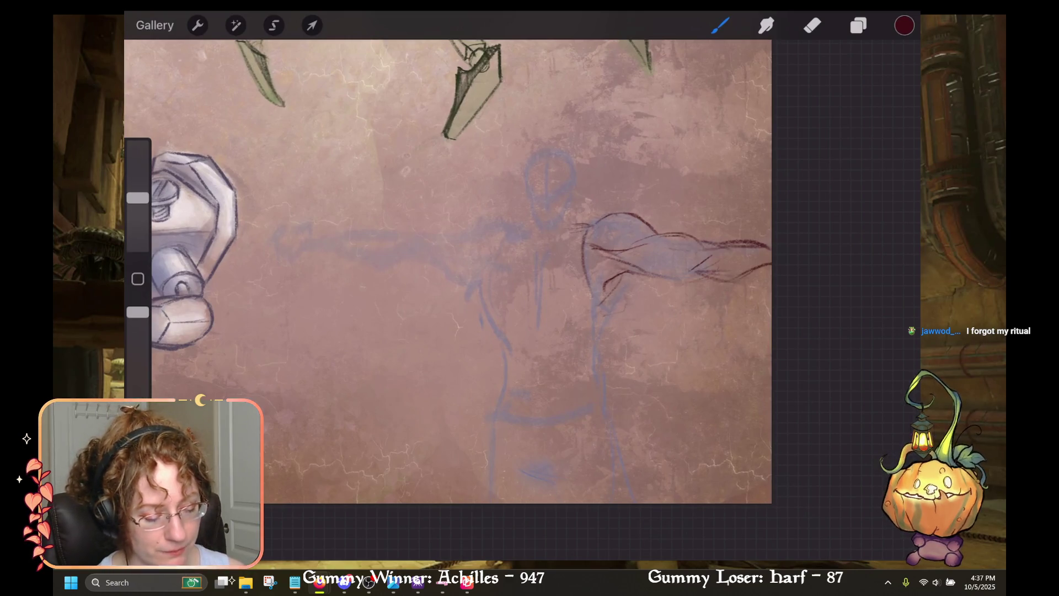
drag(567, 230, 554, 262)
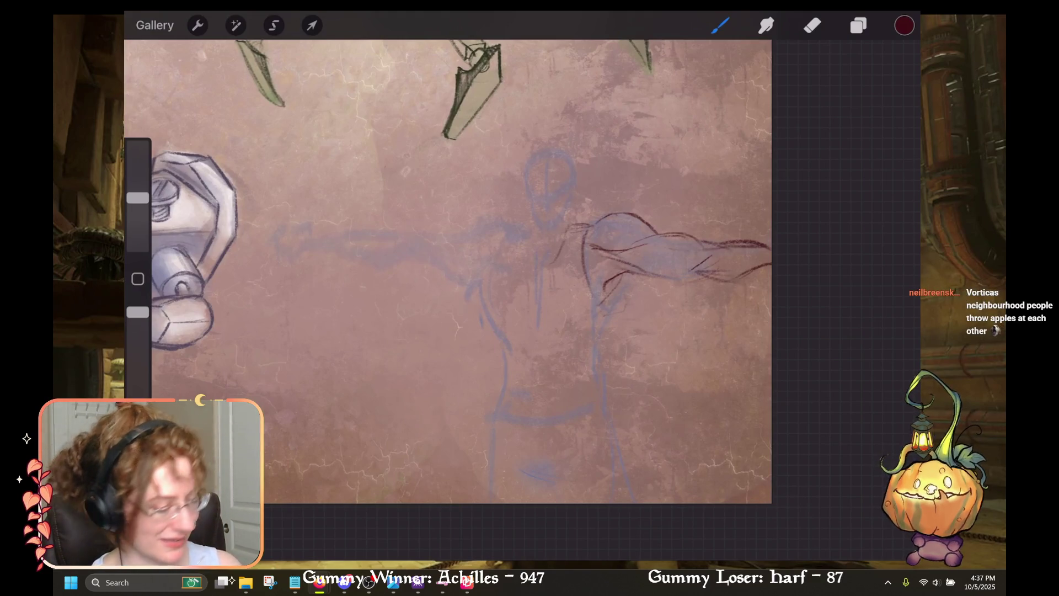
drag(485, 220, 521, 227)
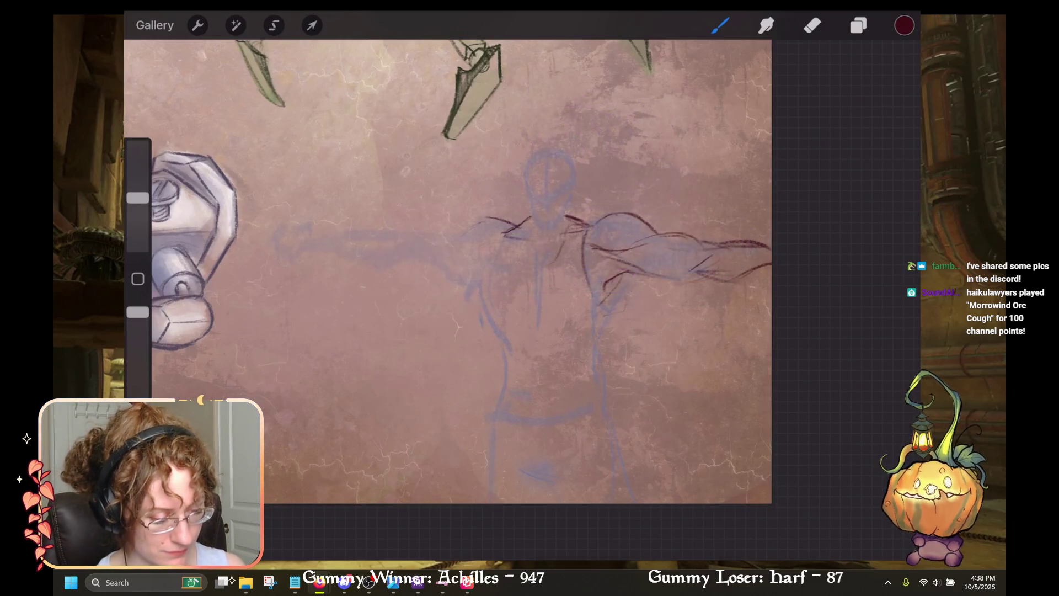
click(812, 25)
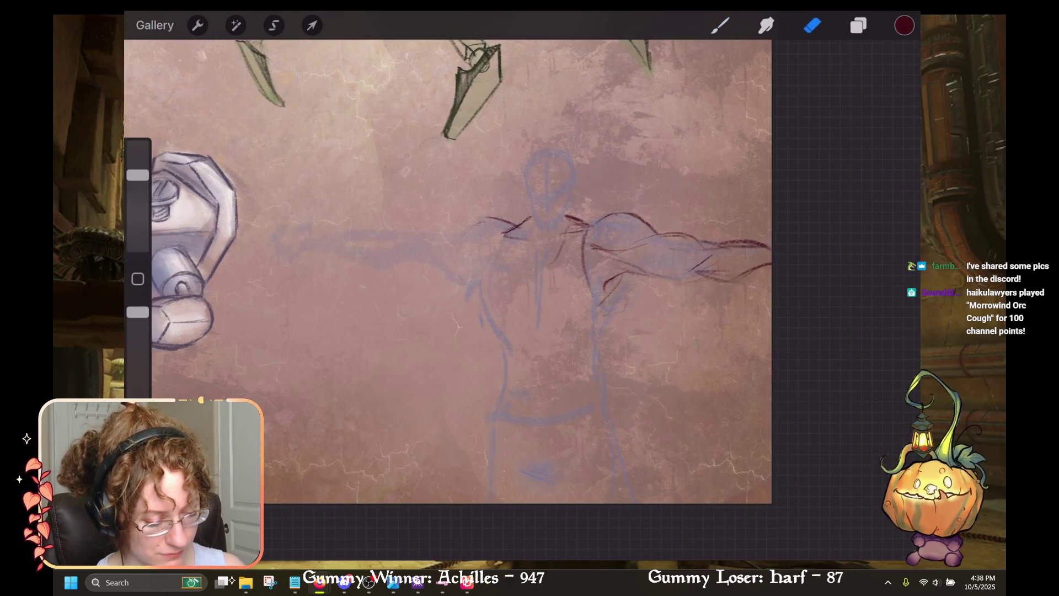
key(b)
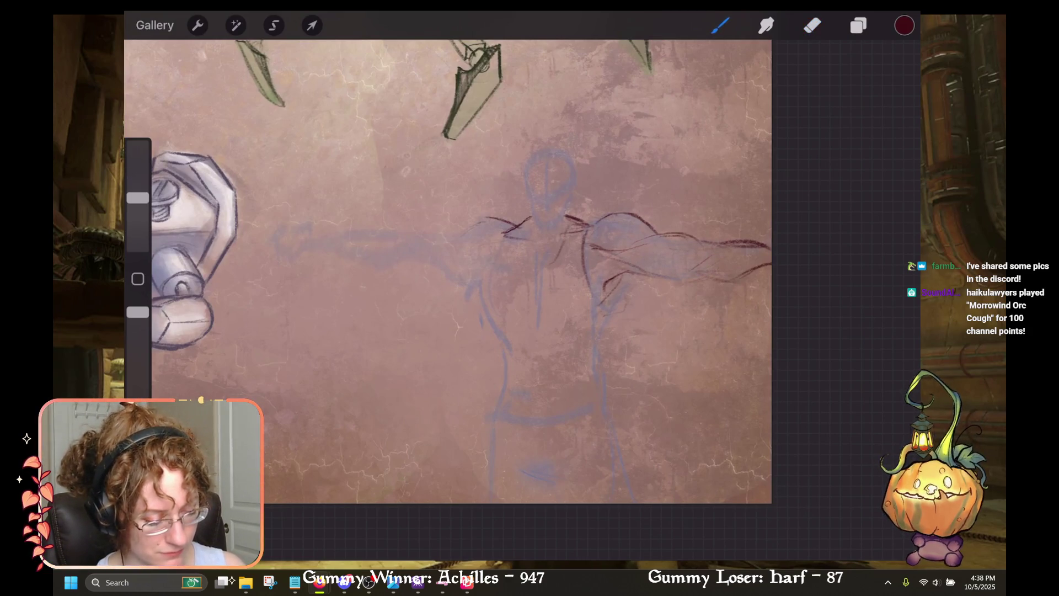
drag(697, 282, 772, 266)
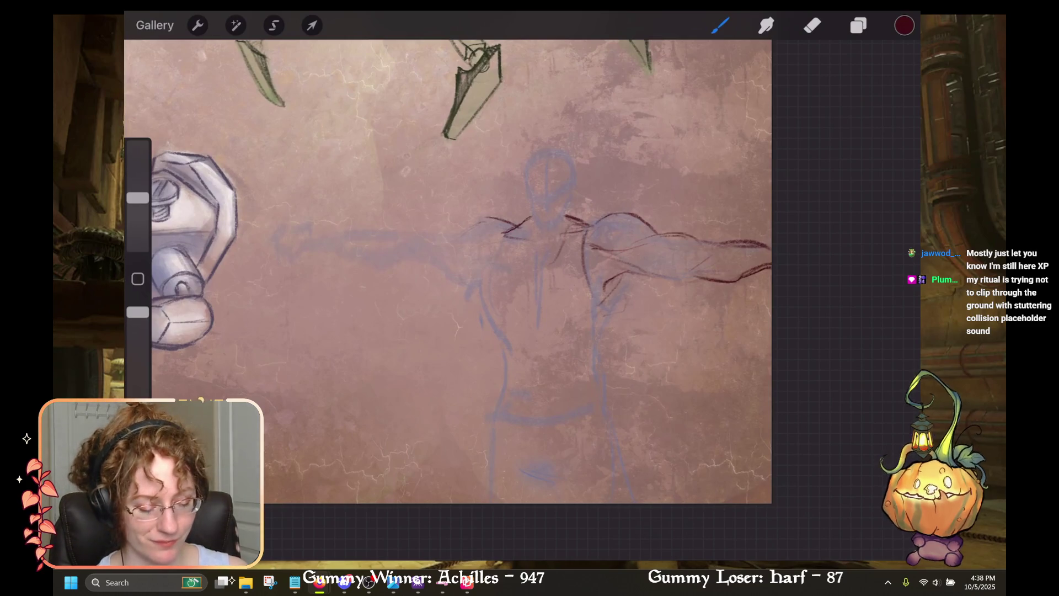
Step: Outline the left arm's top edge toward the shoulder and the forearm's underside
drag(354, 226, 417, 233)
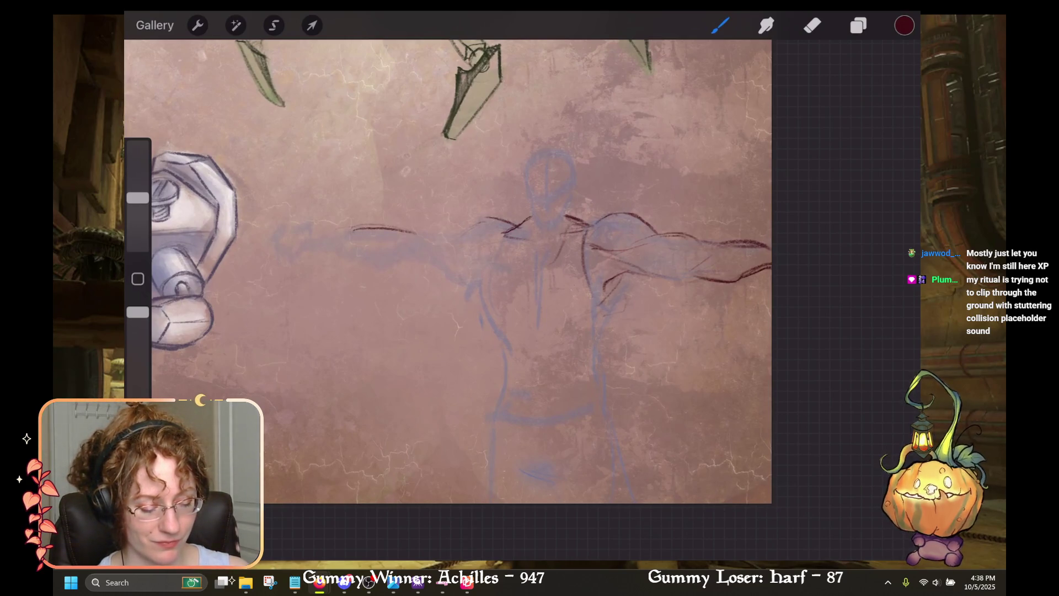
drag(366, 260, 420, 255)
drag(335, 251, 381, 264)
mouse_move(324, 234)
mouse_down()
mouse_move(371, 231)
mouse_move(348, 234)
mouse_up()
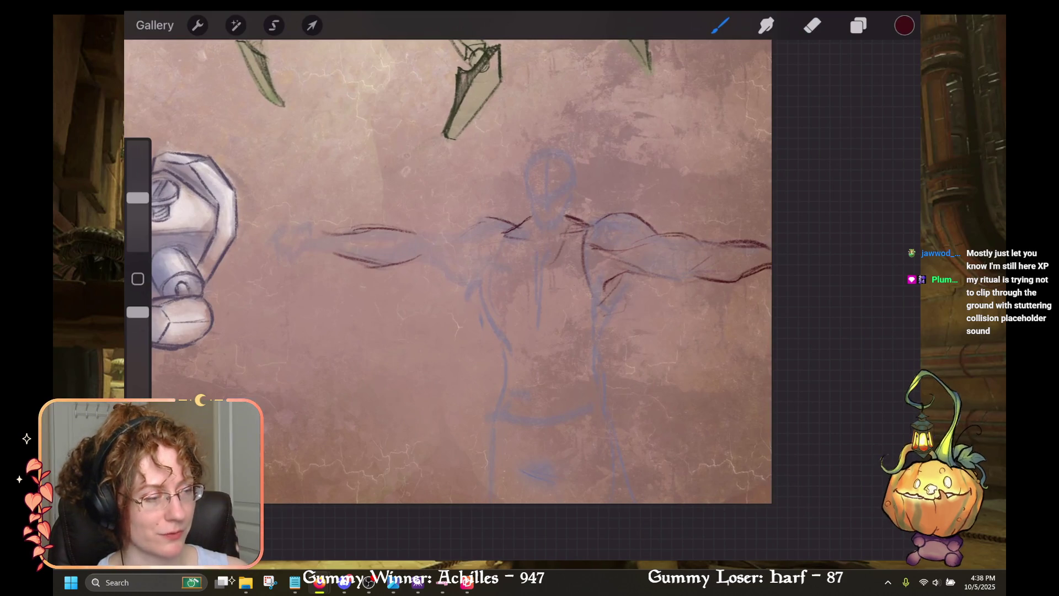
mouse_move(298, 236)
mouse_down()
mouse_move(322, 227)
mouse_move(302, 247)
mouse_move(315, 247)
mouse_up()
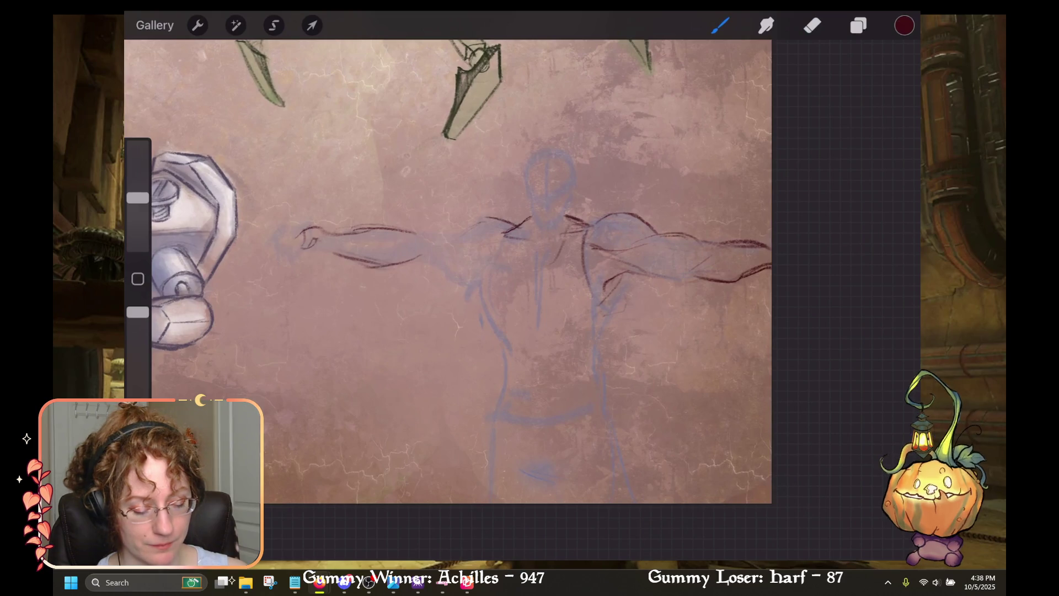
Step: Undo the last strokes and rework the curled hand at the left arm's end
key(ctrl+z)
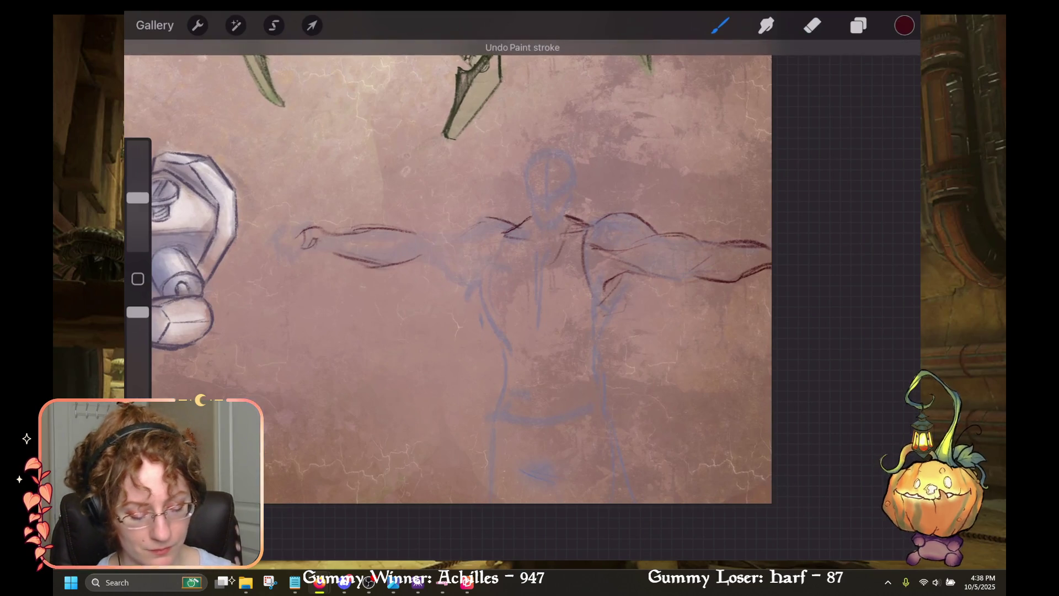
scroll(269, 263, up, 5)
key(ctrl+z)
key(ctrl+z)
key(ctrl+z)
key(ctrl+z)
mouse_move(351, 201)
mouse_down()
mouse_move(346, 239)
mouse_move(380, 221)
mouse_move(349, 236)
mouse_move(370, 234)
mouse_up()
key(ctrl+z)
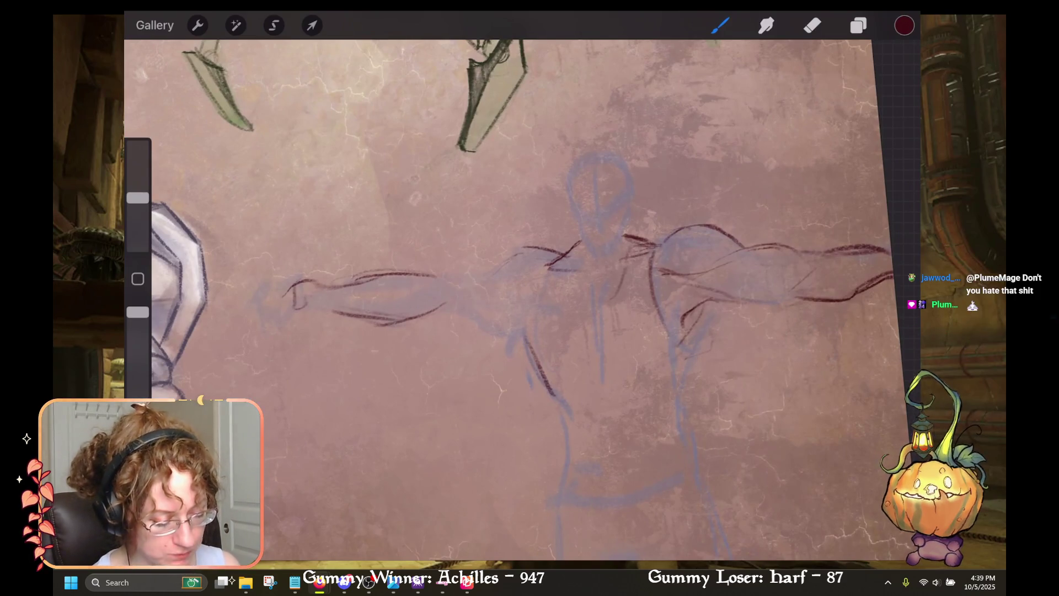
Step: Draw the torso's right side line from the armpit downward
key(ctrl+z)
drag(699, 325, 682, 347)
mouse_move(711, 300)
mouse_down()
mouse_move(693, 333)
mouse_move(679, 429)
mouse_up()
drag(684, 349, 704, 489)
scroll(521, 298, up, 2)
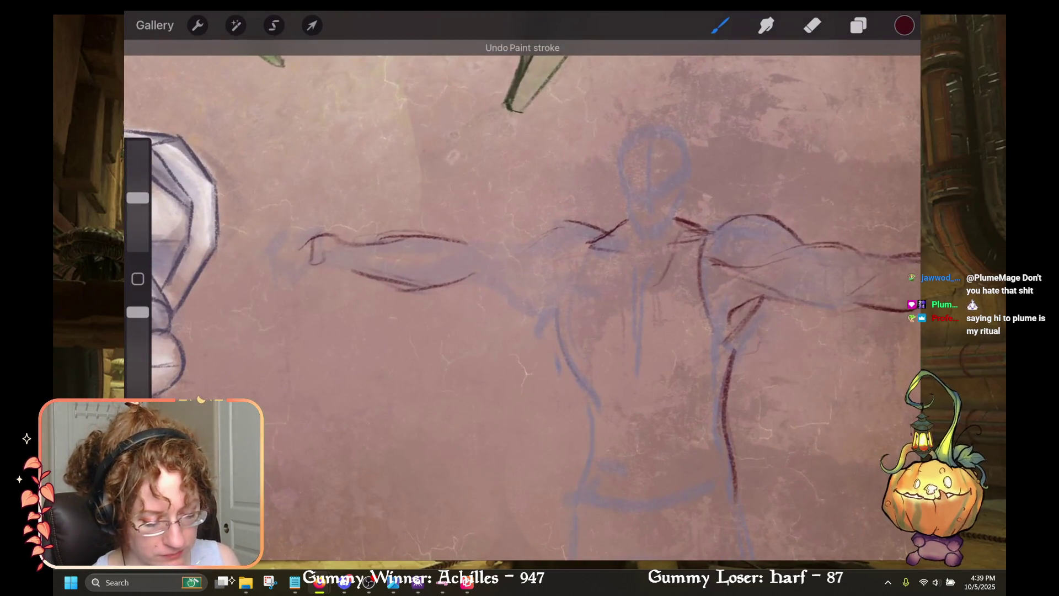
Step: Add the left shoulder stroke, lighter under-arm strokes, upper edge and muscle lines along the left arm
mouse_move(527, 246)
mouse_down()
mouse_move(482, 254)
mouse_move(458, 241)
mouse_up()
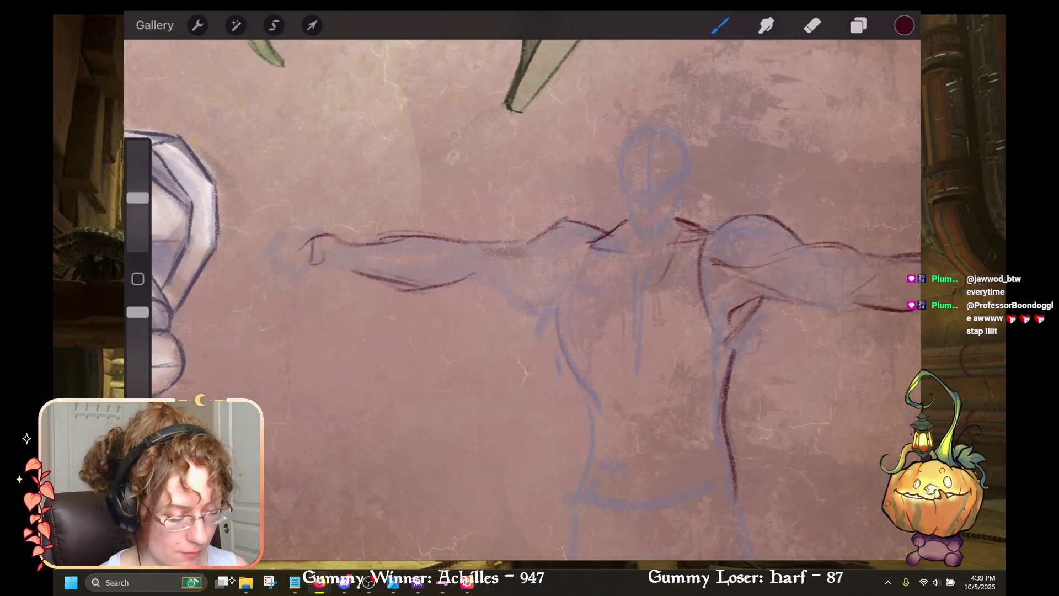
mouse_move(551, 320)
mouse_down()
mouse_move(513, 284)
mouse_move(480, 276)
mouse_up()
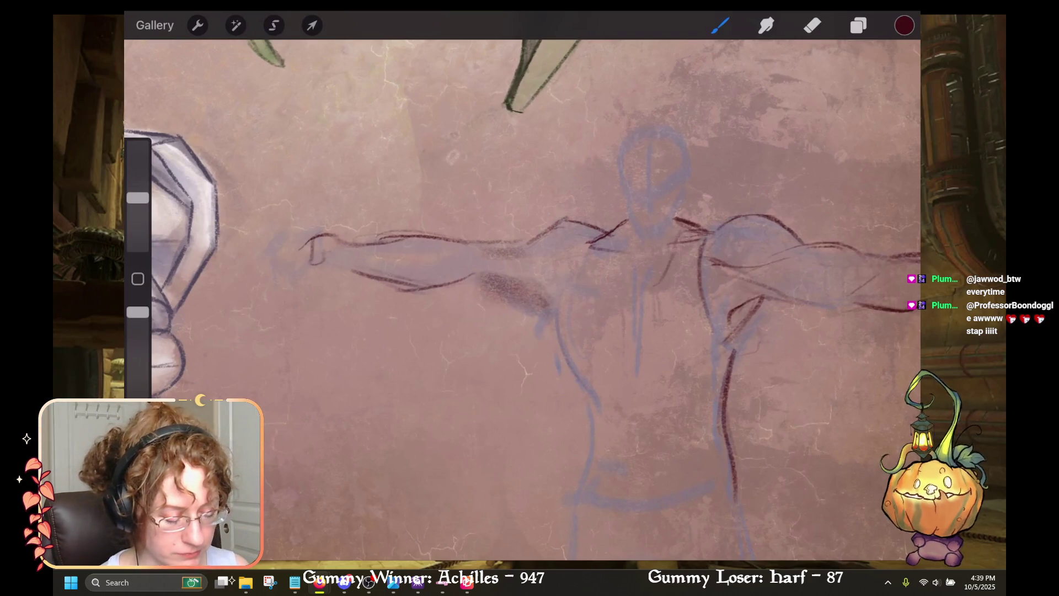
key(ctrl+z)
key(ctrl+z)
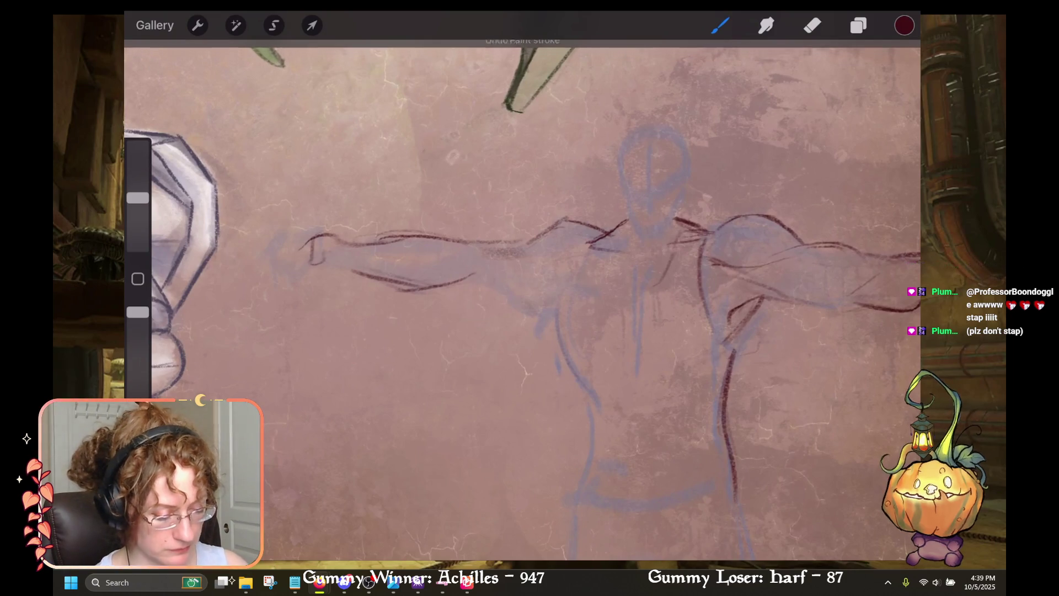
mouse_move(559, 297)
mouse_down()
mouse_move(541, 282)
mouse_move(556, 296)
mouse_move(516, 285)
mouse_move(530, 279)
mouse_move(467, 288)
mouse_up()
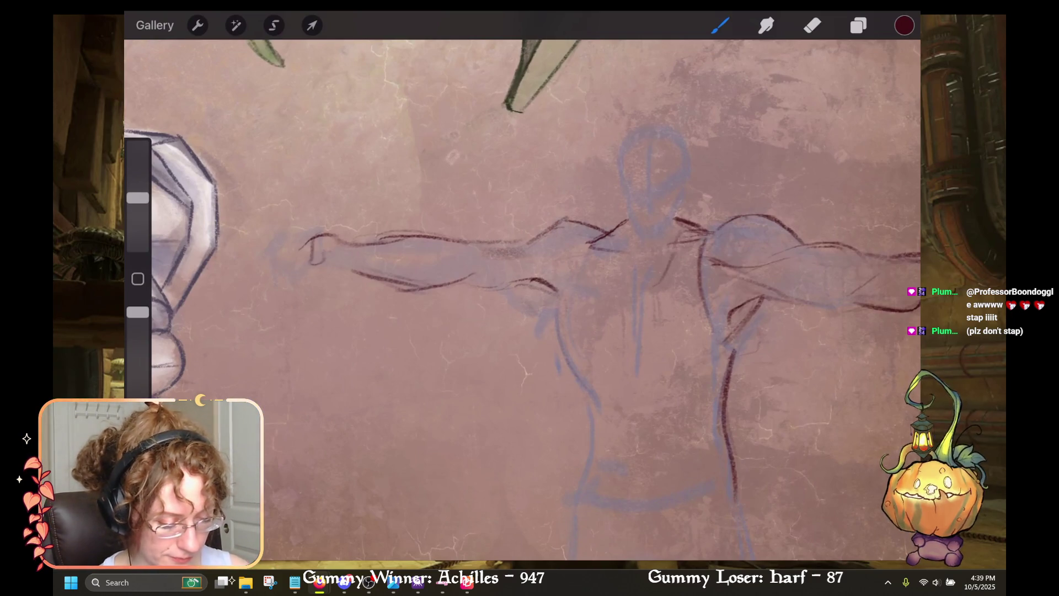
mouse_move(533, 232)
mouse_down()
mouse_move(455, 241)
mouse_move(477, 284)
mouse_up()
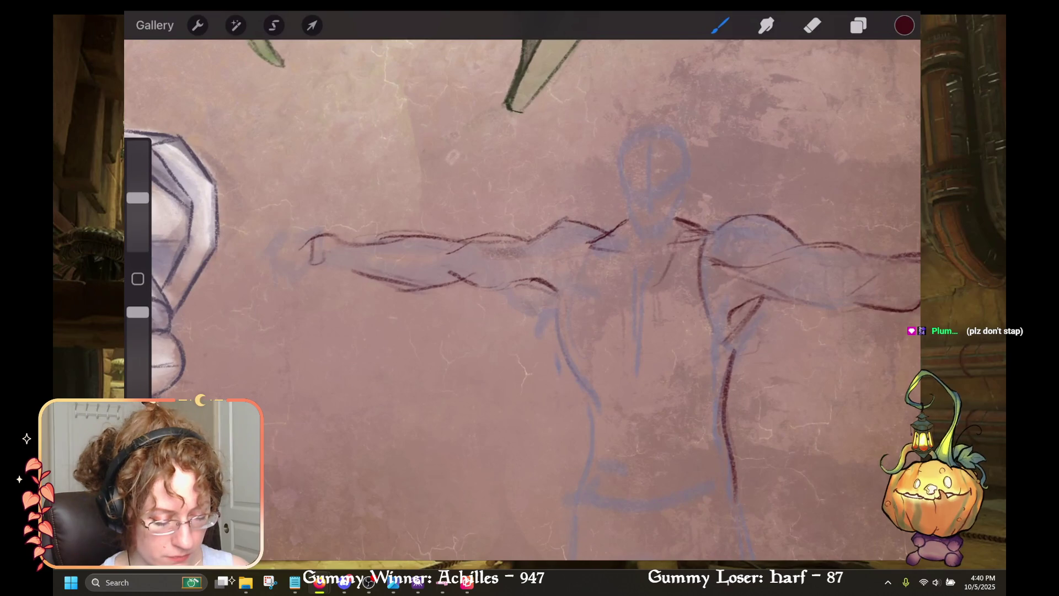
drag(421, 256, 379, 265)
drag(460, 252, 402, 267)
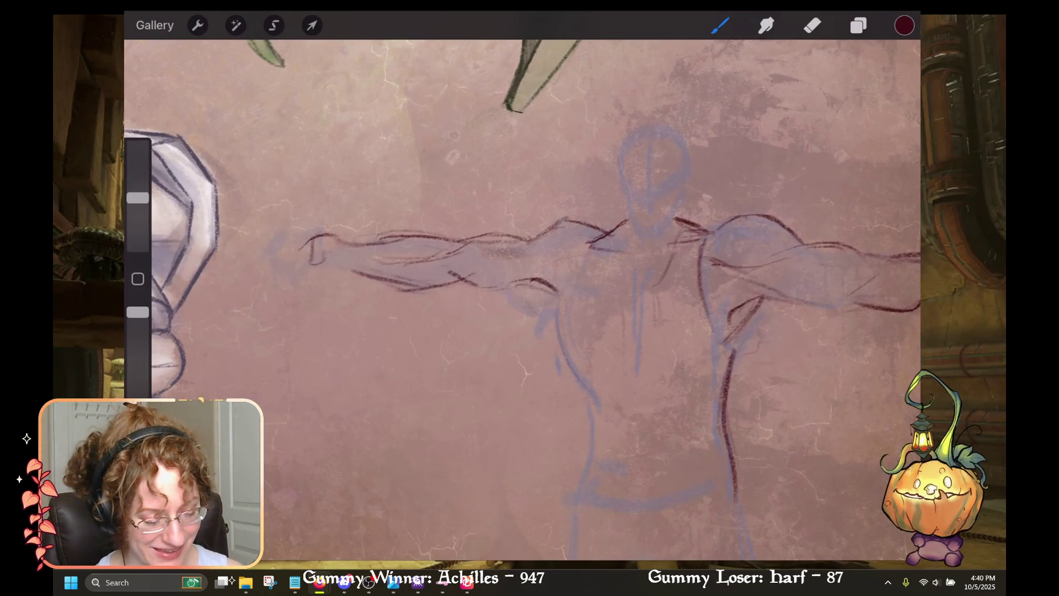
Step: Erase the lower left-arm line and redraw it cleanly with the brush
click(812, 26)
drag(138, 198, 138, 175)
drag(353, 270, 444, 292)
key(ctrl+z)
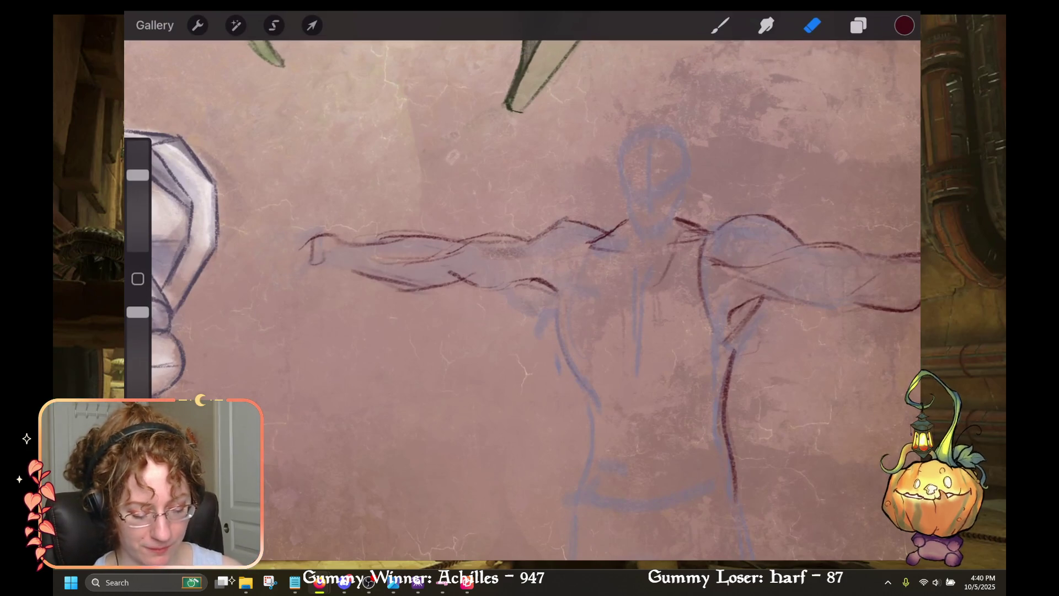
drag(356, 273, 428, 293)
click(720, 25)
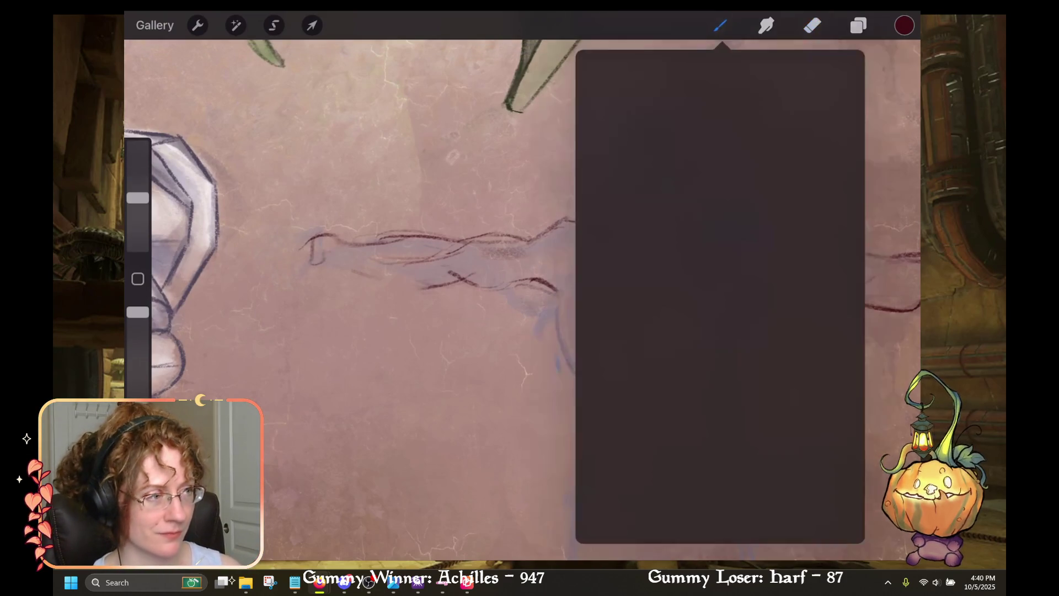
click(720, 26)
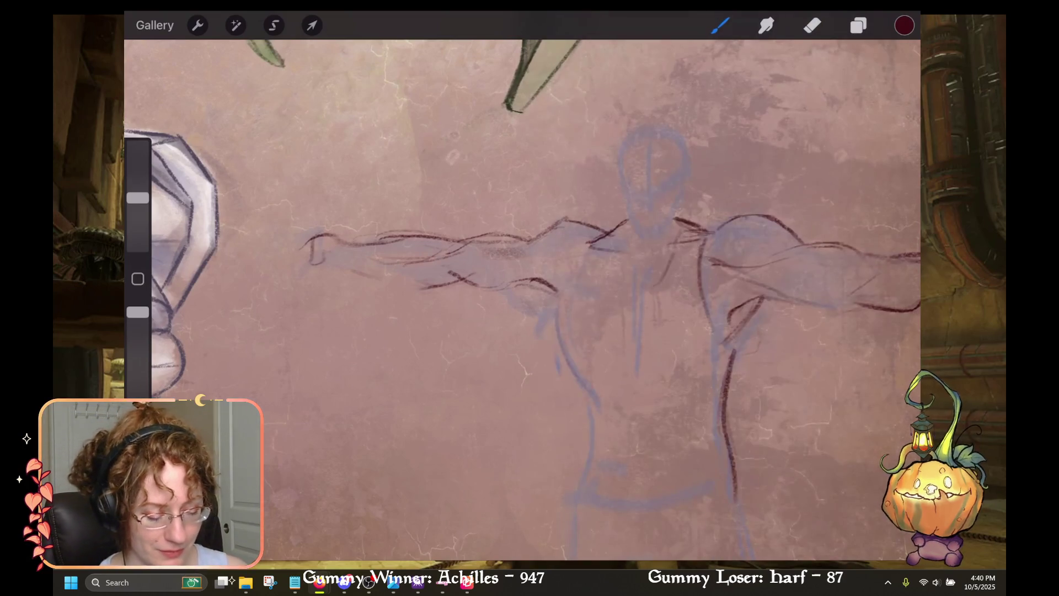
drag(403, 282, 427, 288)
drag(360, 268, 437, 285)
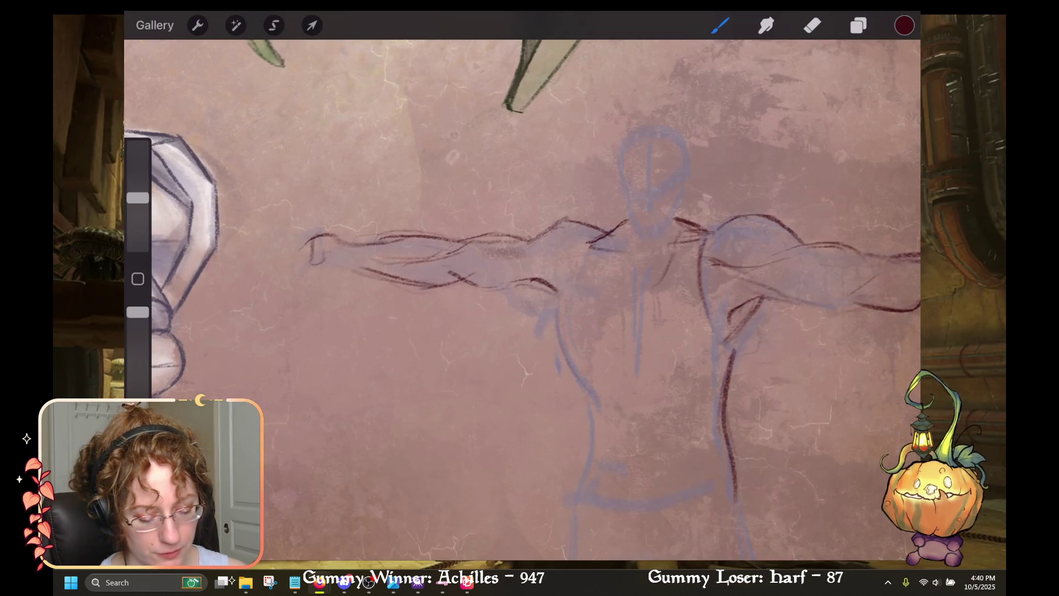
Step: Draw the clenched fist's top and outer edge, then darken its underside and top
mouse_move(325, 250)
mouse_down()
mouse_move(330, 259)
mouse_move(319, 234)
mouse_move(286, 240)
mouse_move(286, 259)
mouse_move(315, 275)
mouse_up()
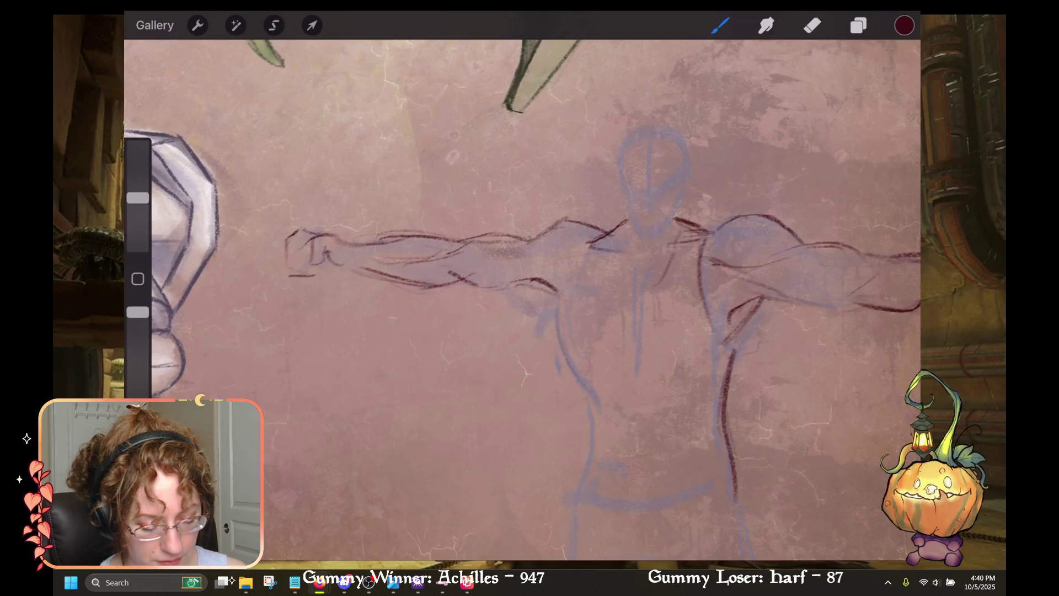
mouse_move(330, 233)
mouse_down()
mouse_move(354, 247)
mouse_move(320, 239)
mouse_up()
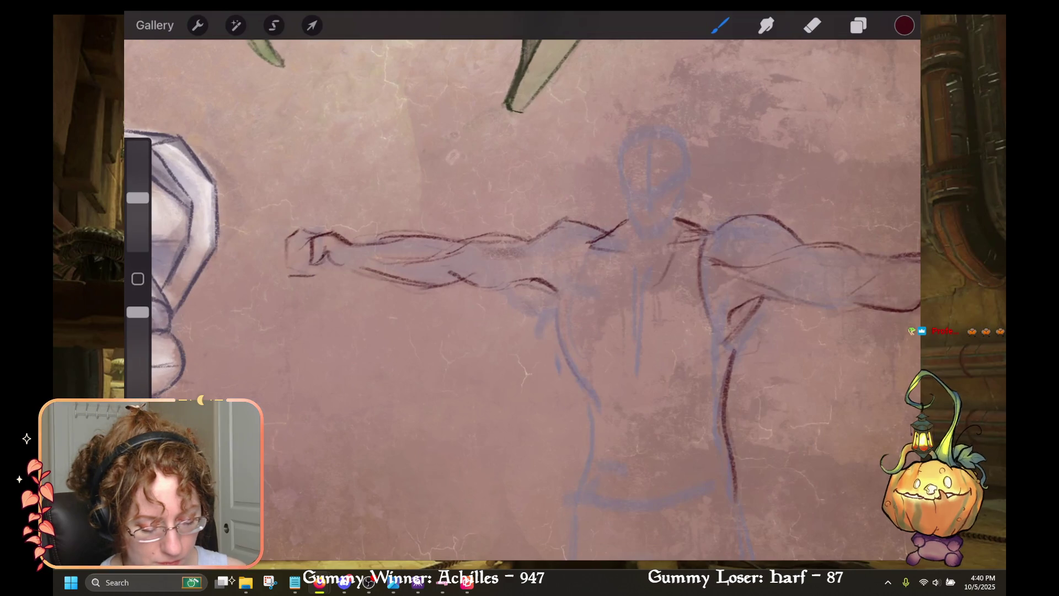
mouse_move(287, 245)
mouse_down()
mouse_move(285, 280)
mouse_move(318, 286)
mouse_move(300, 285)
mouse_up()
key(ctrl+z)
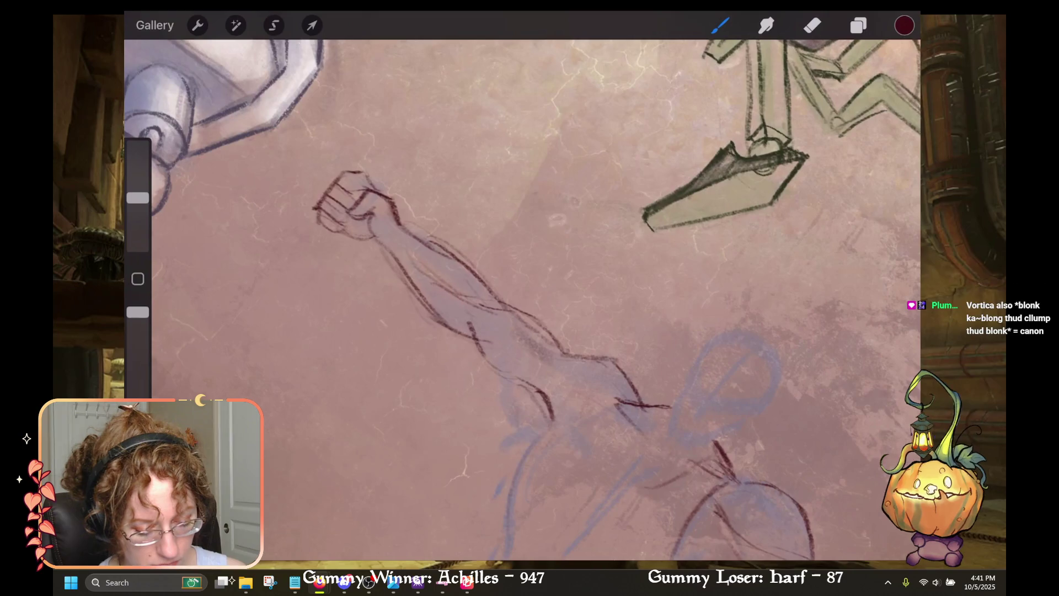
mouse_move(378, 243)
mouse_down()
mouse_move(338, 232)
mouse_move(402, 315)
mouse_move(437, 243)
mouse_move(364, 279)
mouse_up()
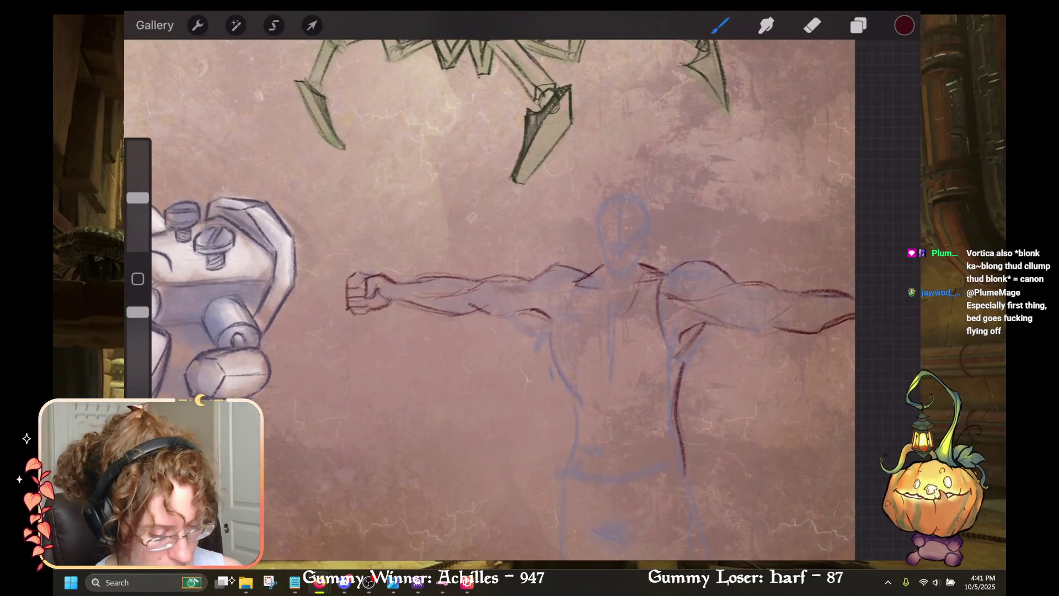
drag(627, 275, 574, 292)
drag(270, 304, 301, 297)
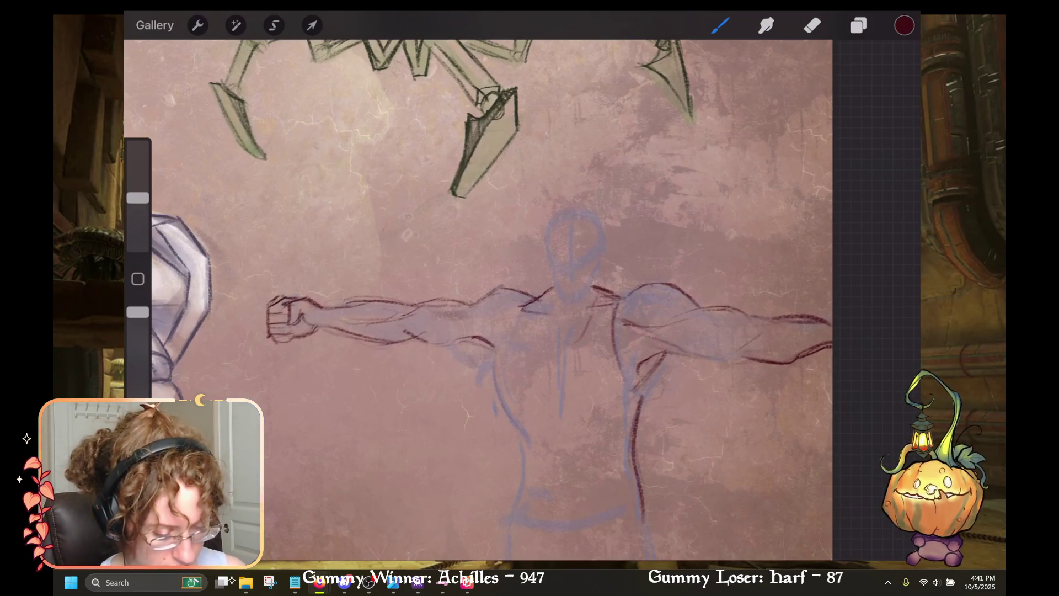
scroll(479, 298, down, 2)
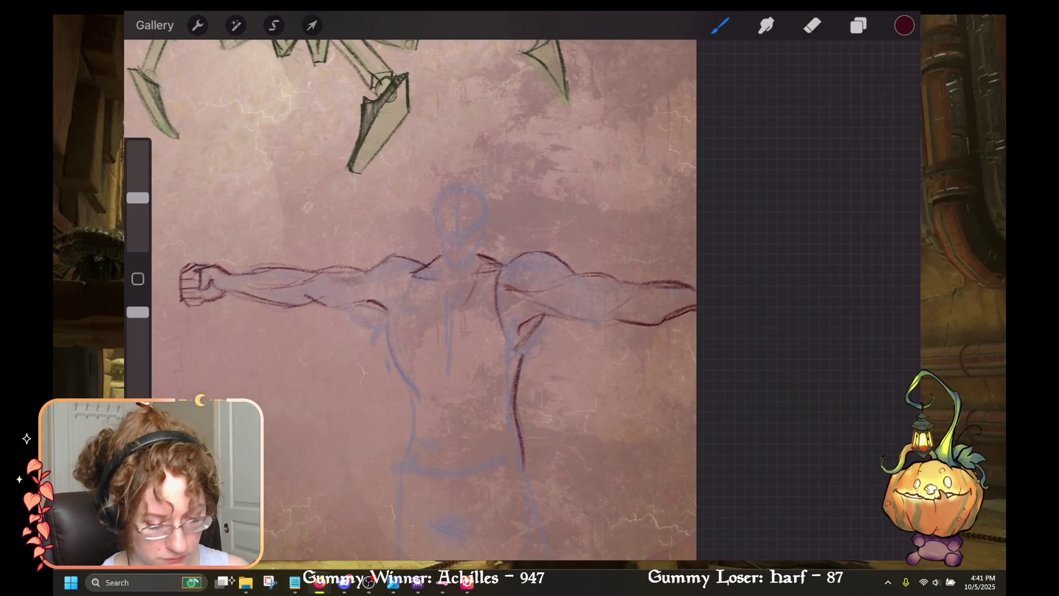
Step: Draw the two sides of the neck and a stroke below the chin
mouse_move(442, 240)
mouse_down()
mouse_move(440, 255)
mouse_move(480, 241)
mouse_up()
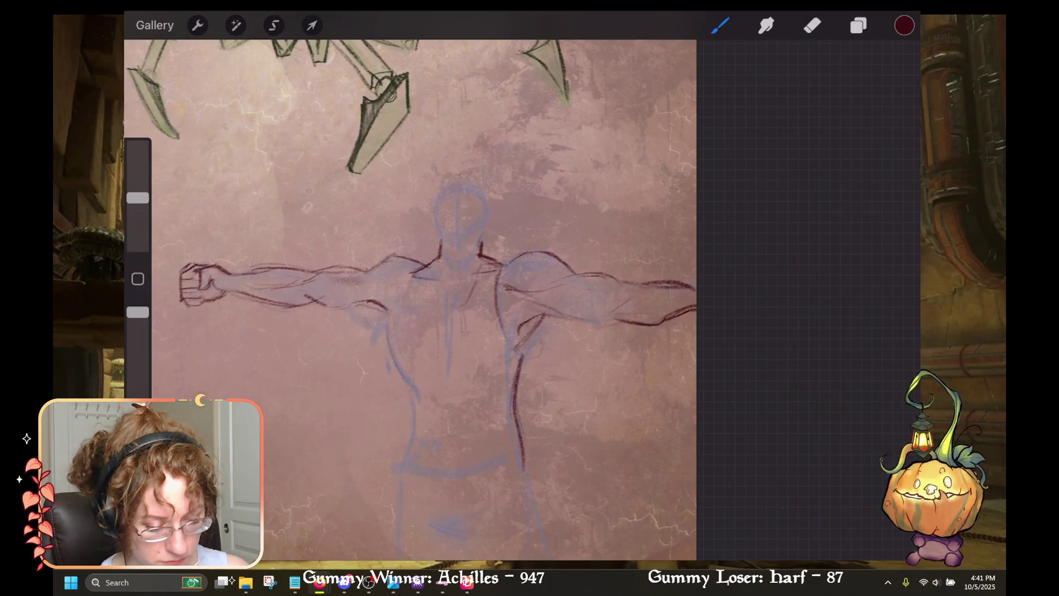
key(e)
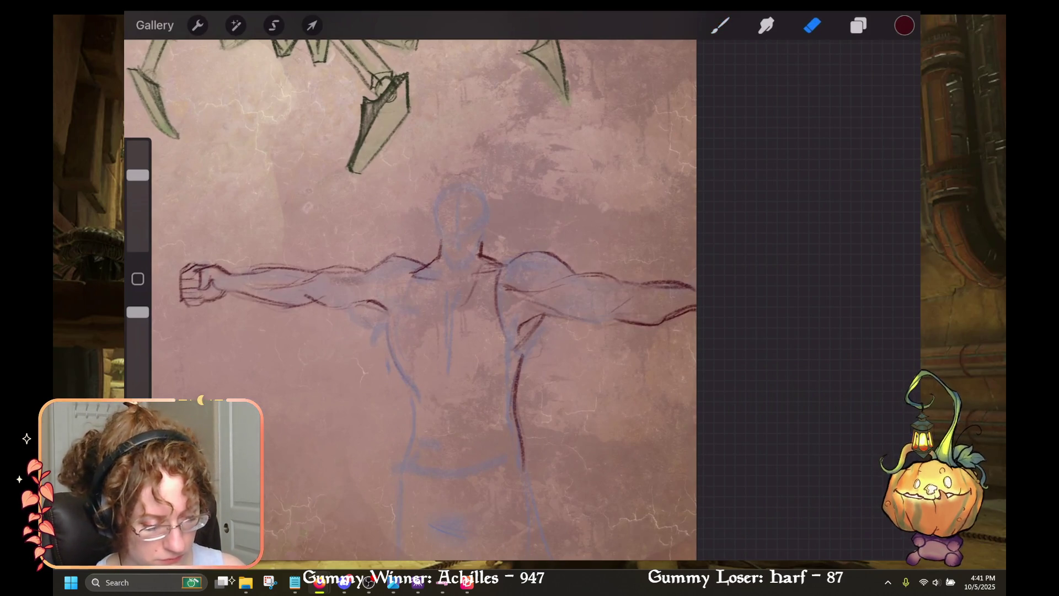
key(b)
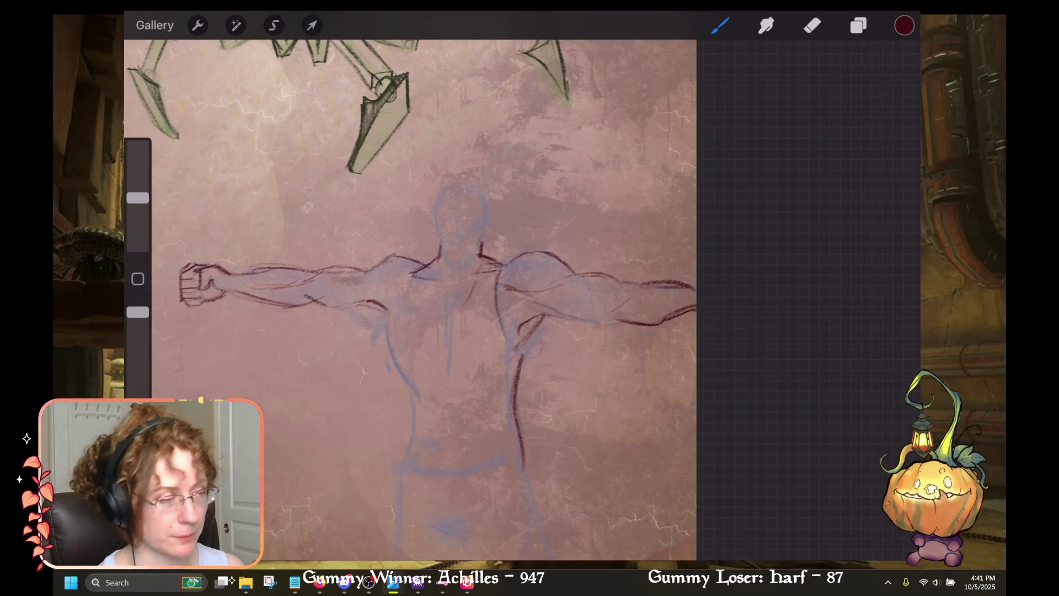
drag(446, 248, 479, 248)
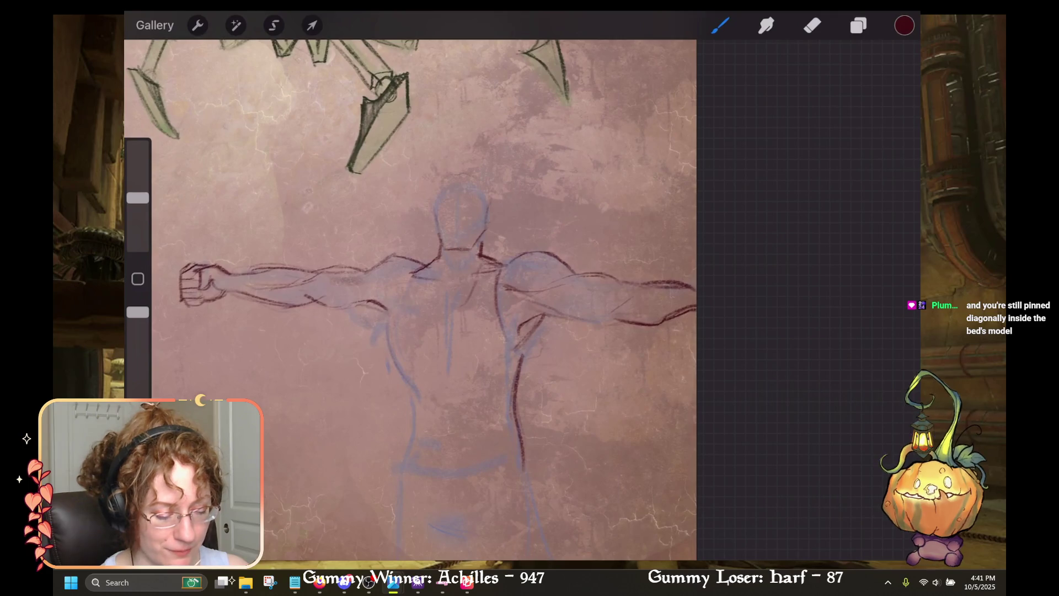
Step: Trace the head outline, undoing unwanted top strokes and redrawing the left edge
mouse_move(436, 203)
mouse_down()
mouse_move(439, 228)
mouse_move(438, 208)
mouse_move(473, 171)
mouse_move(492, 223)
mouse_up()
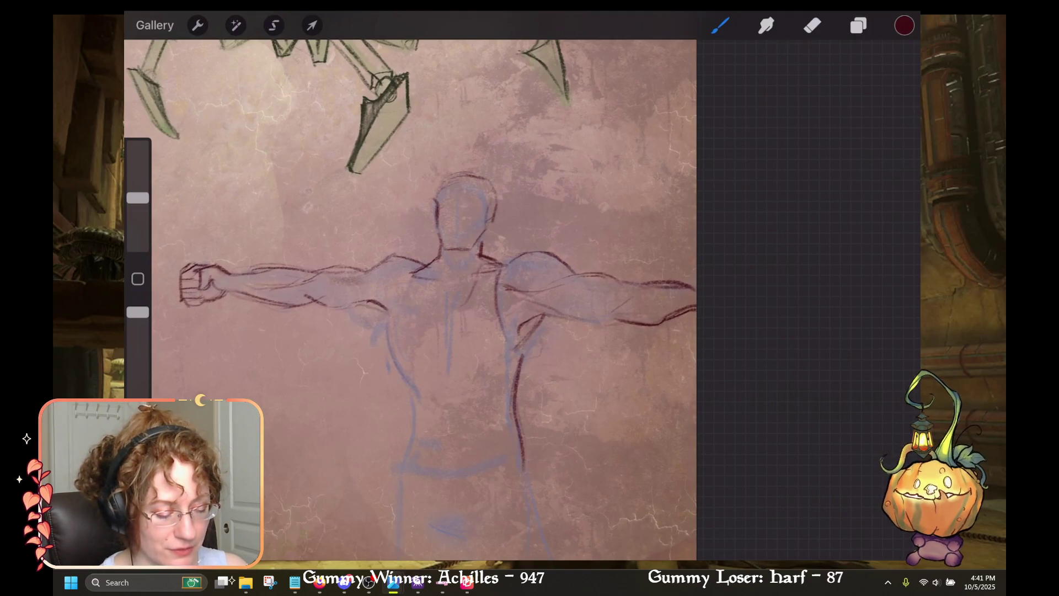
mouse_move(497, 176)
mouse_down()
mouse_move(496, 204)
mouse_move(484, 169)
mouse_move(431, 205)
mouse_up()
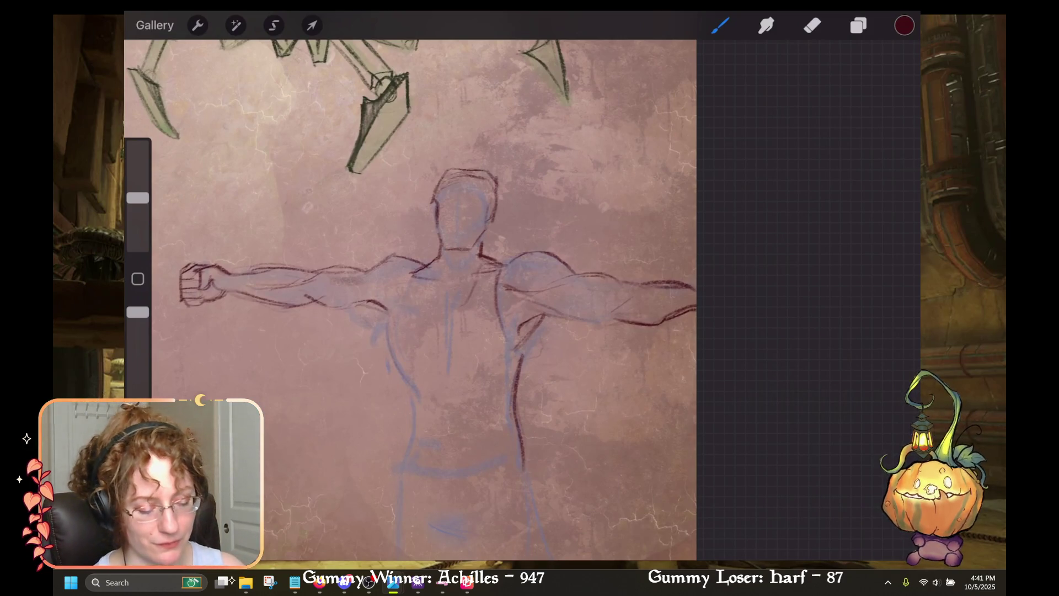
key(ctrl+z)
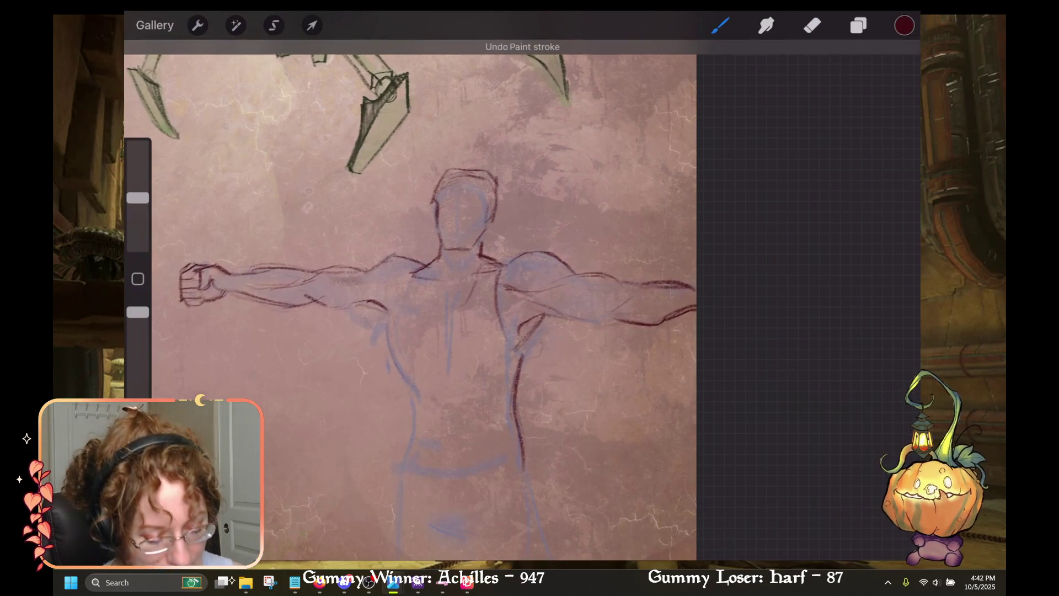
key(ctrl+z)
key(ctrl+z)
key(ctrl+z)
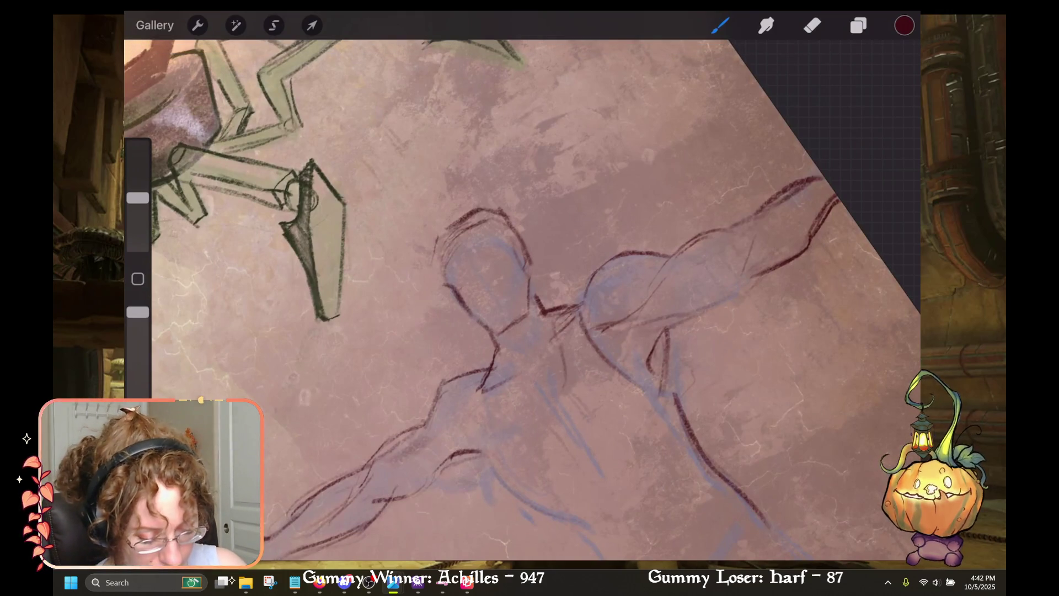
mouse_move(440, 233)
mouse_down()
mouse_move(440, 281)
mouse_move(452, 290)
mouse_up()
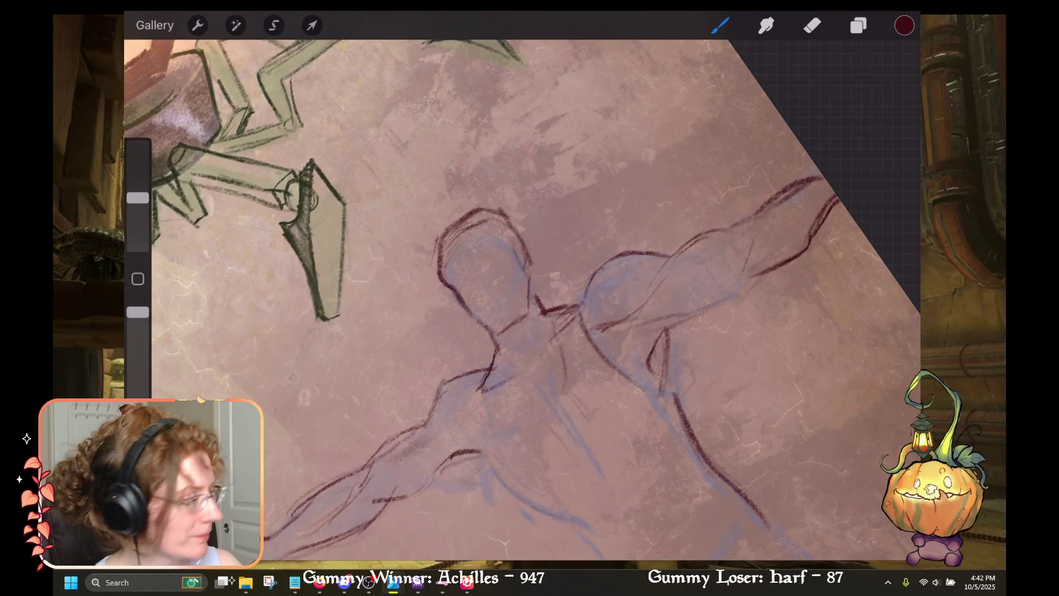
scroll(497, 298, down, 3)
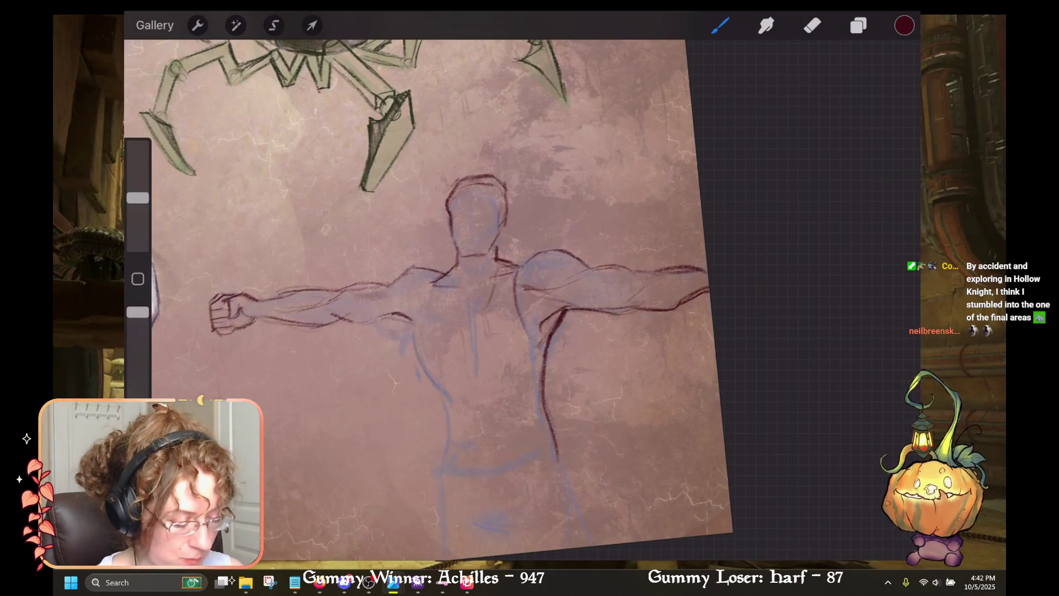
key(ctrl+z)
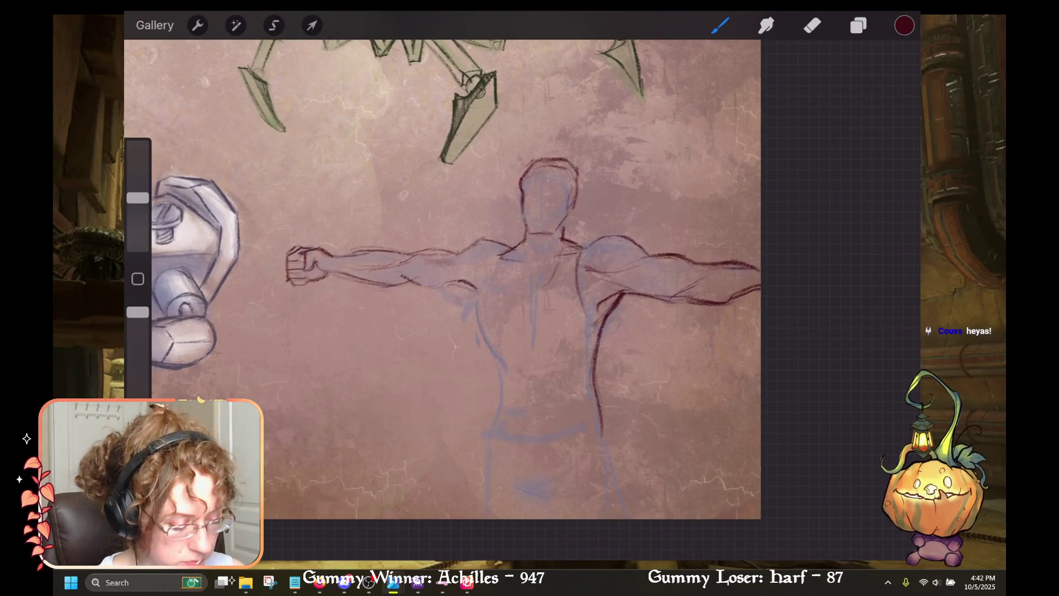
scroll(497, 276, up, 3)
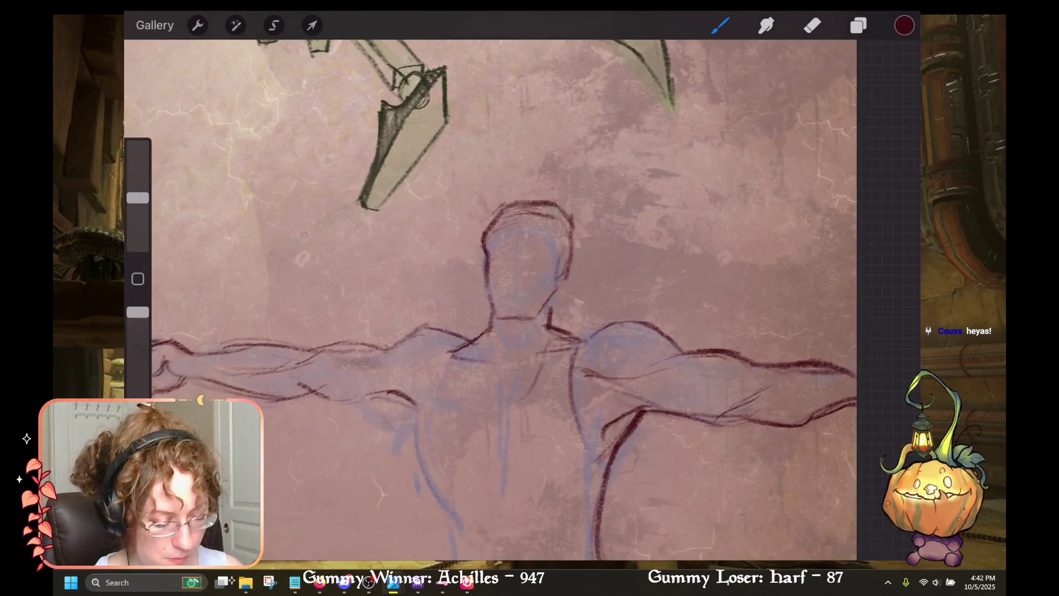
Step: Draw the ear, then with a smaller brush add an eyebrow and the left eye
mouse_move(560, 257)
mouse_down()
mouse_move(581, 247)
mouse_move(584, 256)
mouse_move(569, 285)
mouse_up()
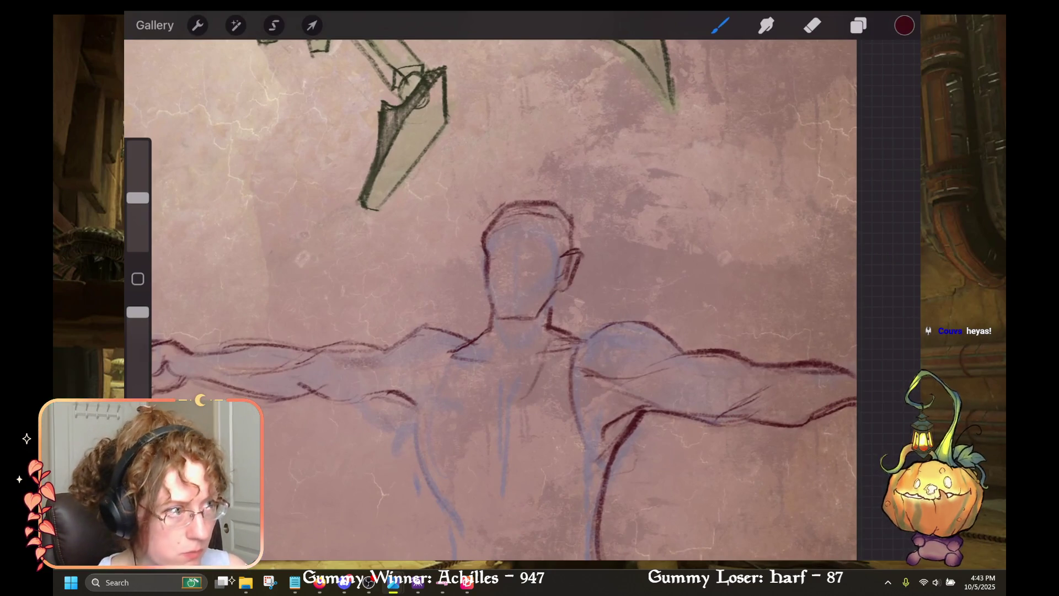
drag(138, 198, 138, 206)
drag(487, 243, 551, 238)
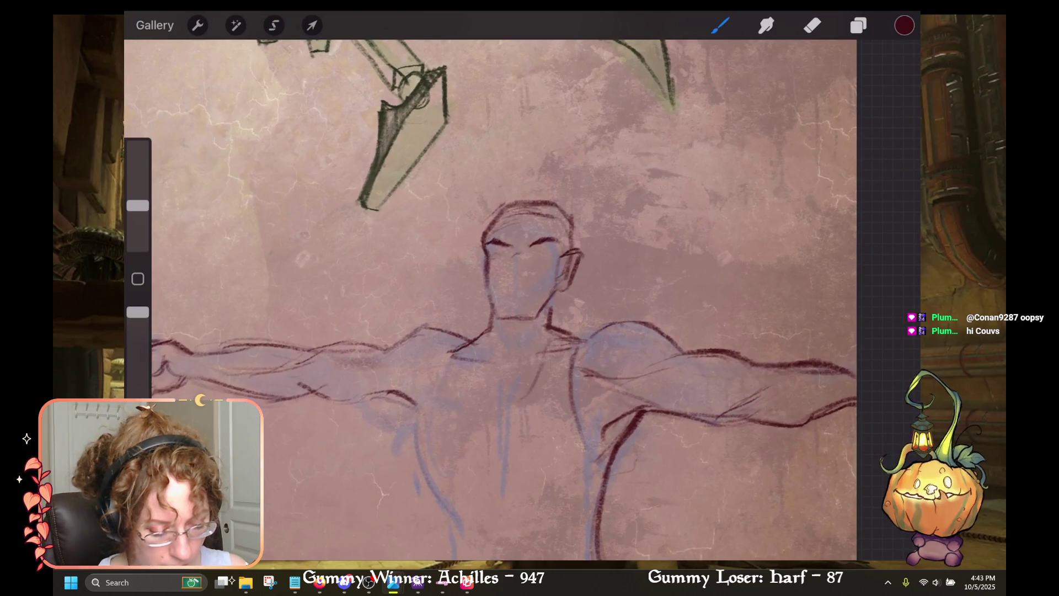
drag(494, 260, 503, 261)
Step: With an even smaller brush, darken the left eye and draw the right brow, eye and pupil
drag(138, 206, 137, 224)
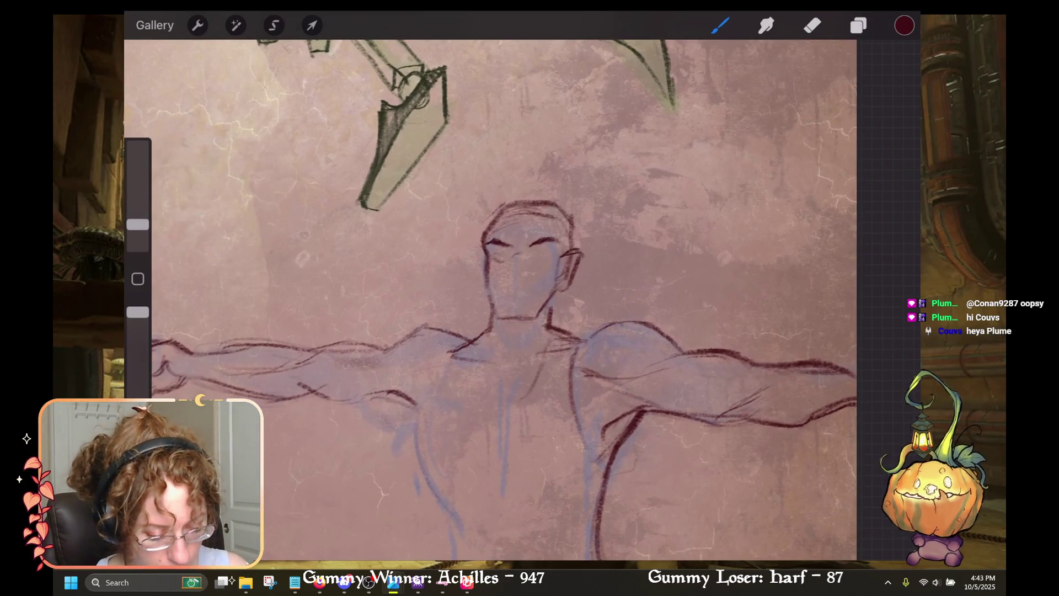
drag(493, 254, 509, 250)
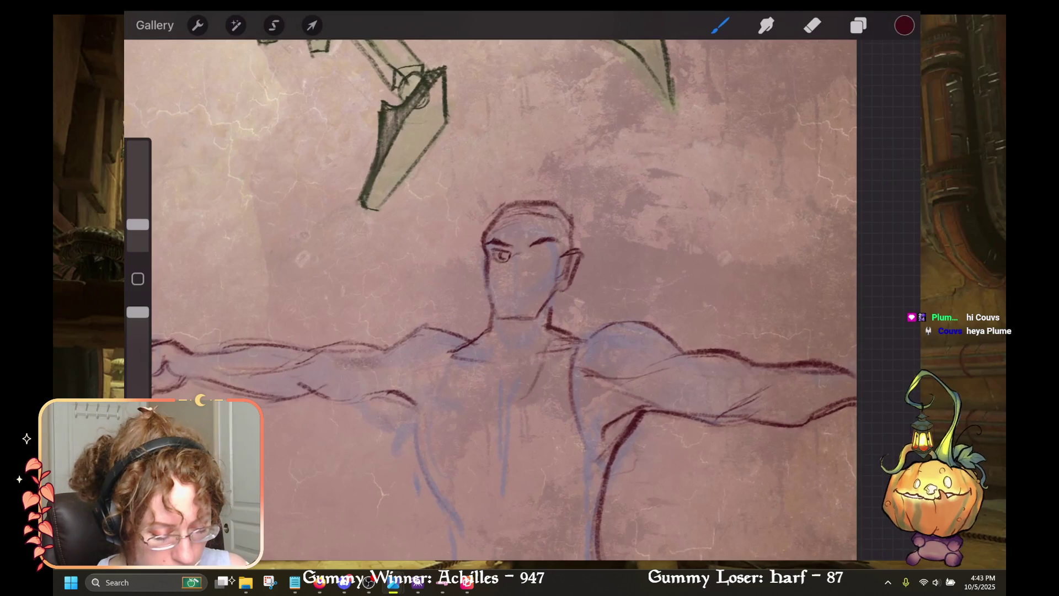
drag(491, 252, 503, 249)
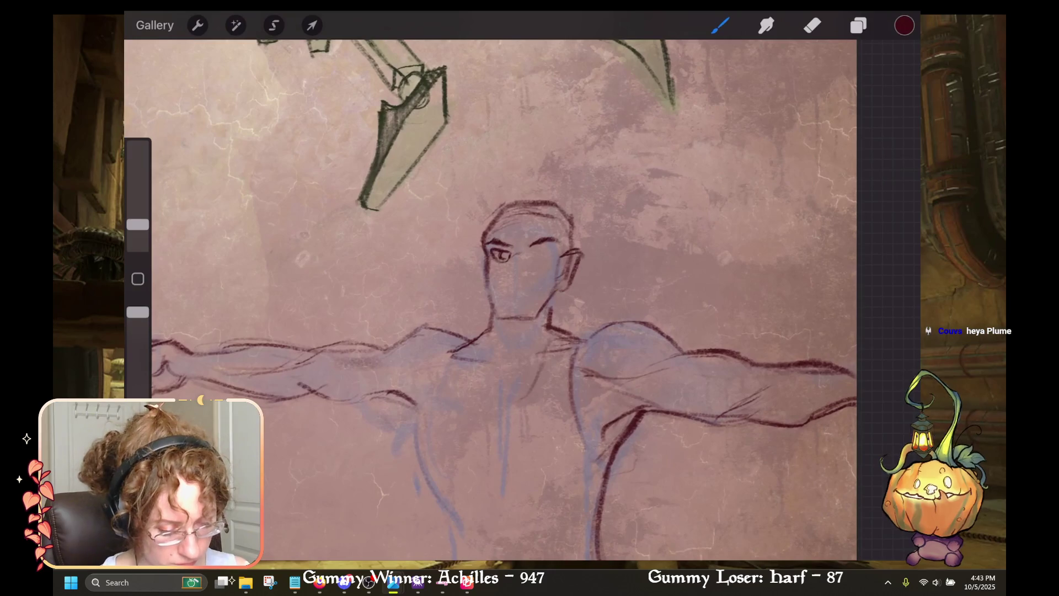
drag(535, 252, 553, 249)
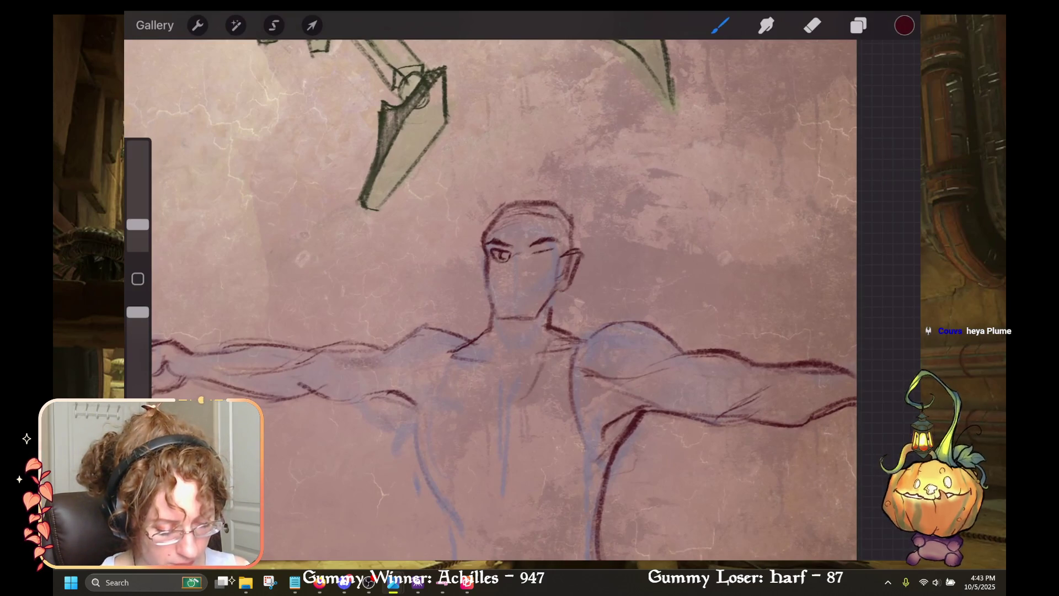
drag(549, 258, 528, 260)
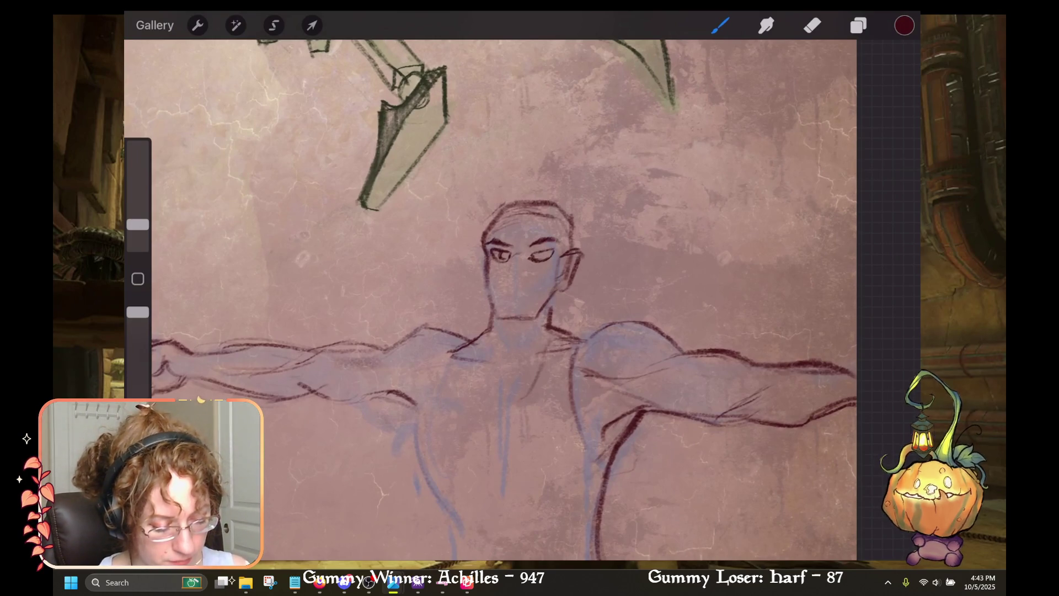
drag(541, 255, 545, 257)
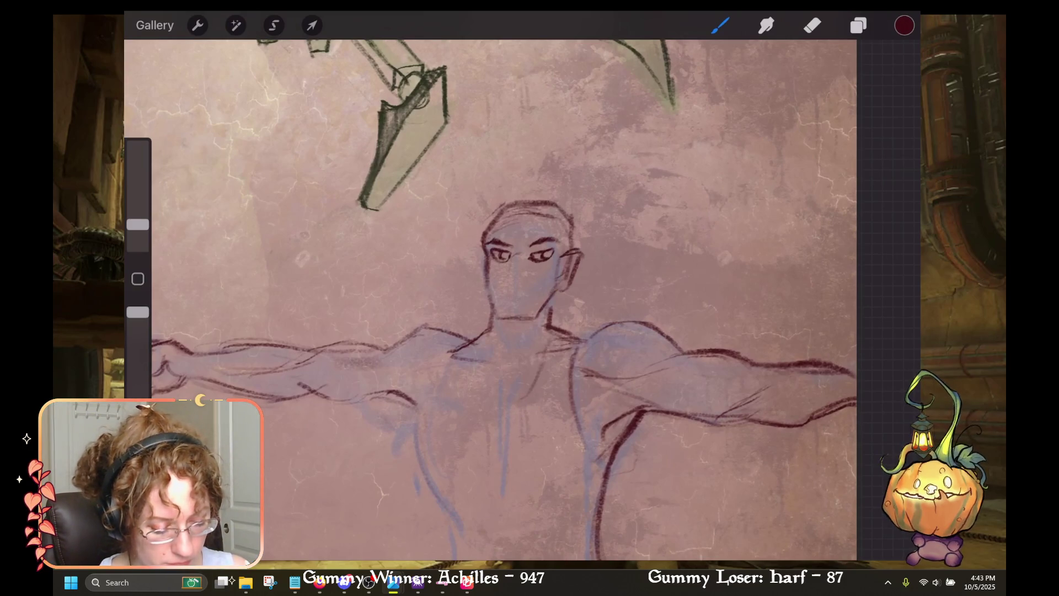
Step: Draw the nose line down the face and the smiling mouth beneath it
drag(503, 271, 508, 280)
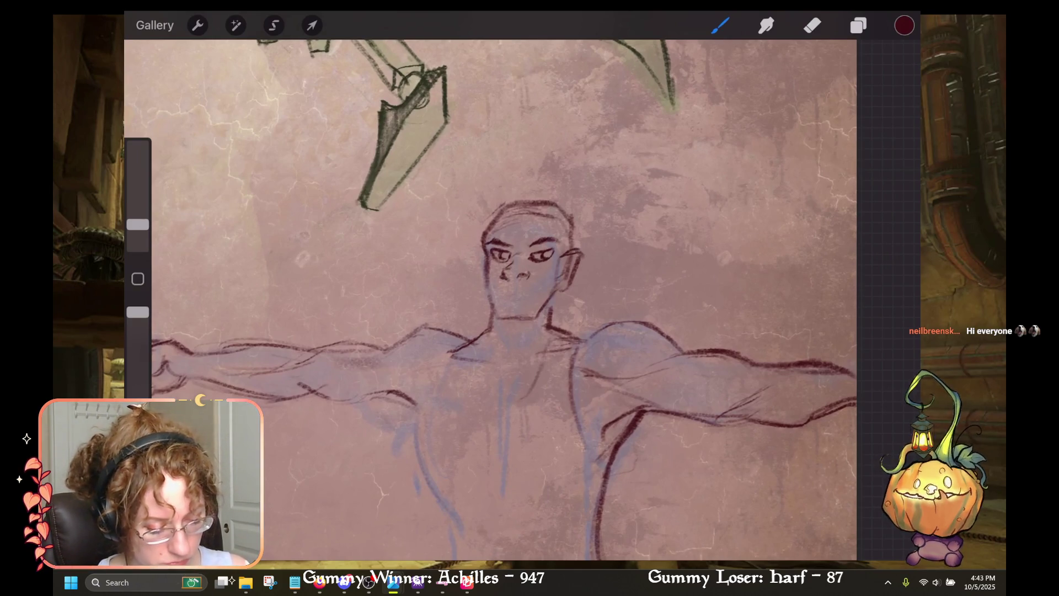
key(e)
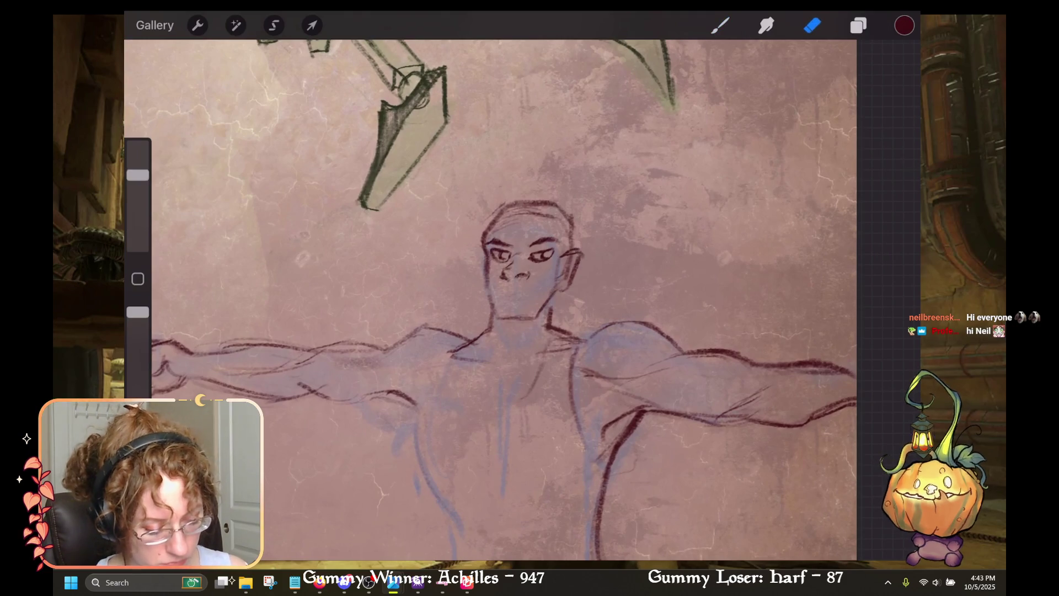
key(b)
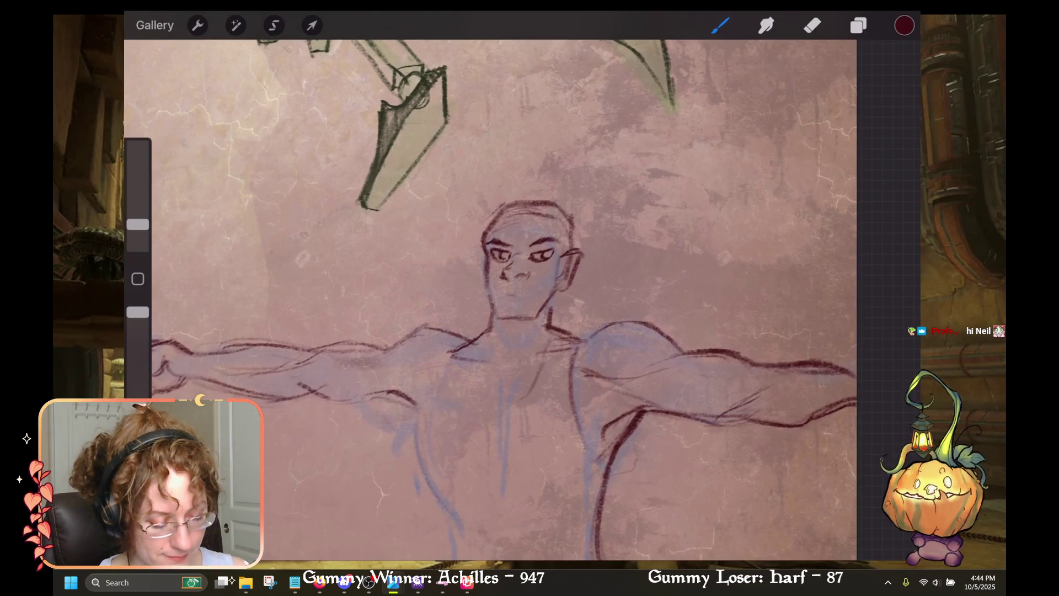
mouse_move(499, 294)
mouse_down()
mouse_move(537, 296)
mouse_move(484, 276)
mouse_move(489, 337)
mouse_up()
Step: Darken the right neck line and add strokes near the collarbone
mouse_move(557, 296)
mouse_down()
mouse_move(555, 327)
mouse_move(572, 345)
mouse_up()
drag(557, 292, 568, 330)
key(ctrl+z)
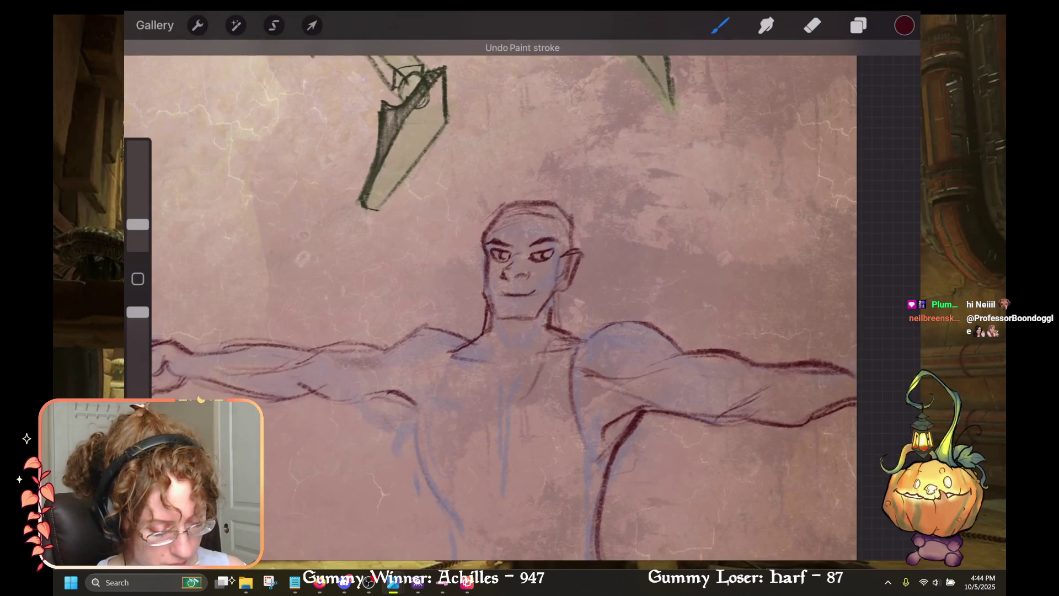
drag(557, 300, 565, 326)
drag(564, 321, 575, 349)
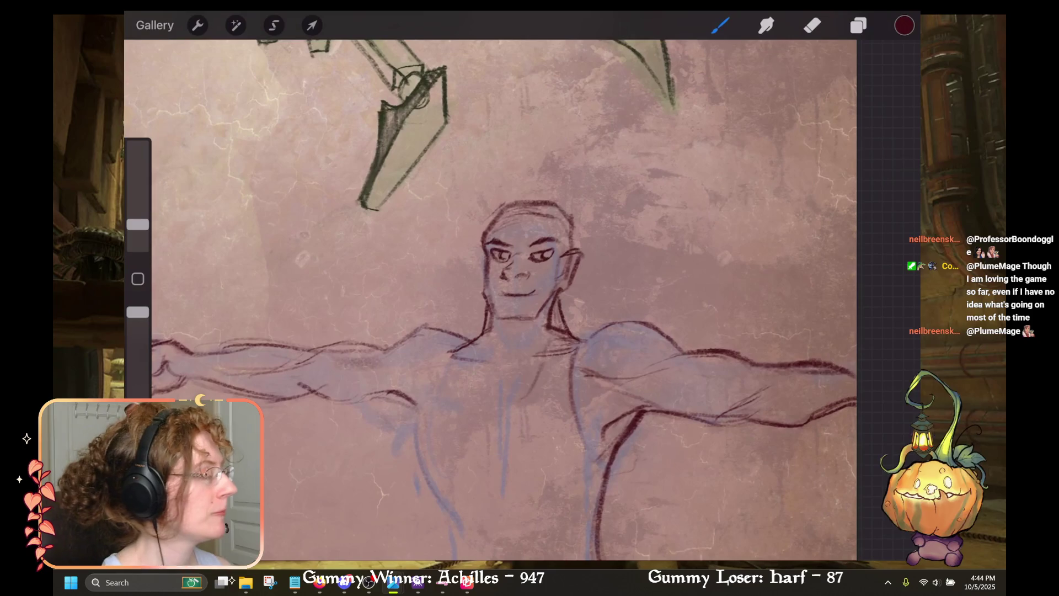
key(alt+Tab)
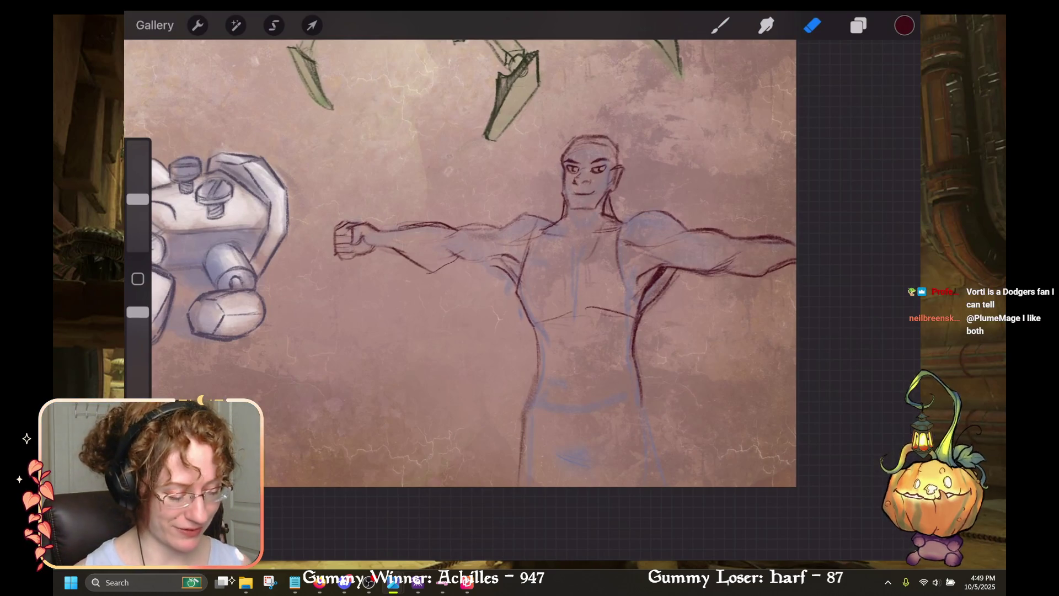
Step: Draw dark lines down the leg, under the arm, along the upper arm and both shoulders
scroll(461, 287, down, 2)
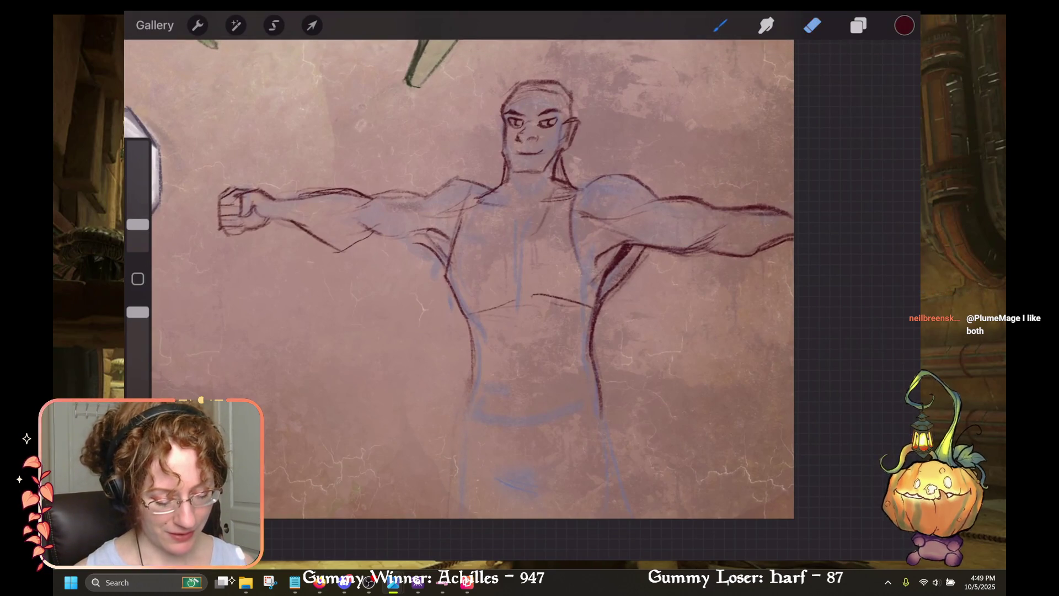
key(b)
drag(474, 379, 461, 519)
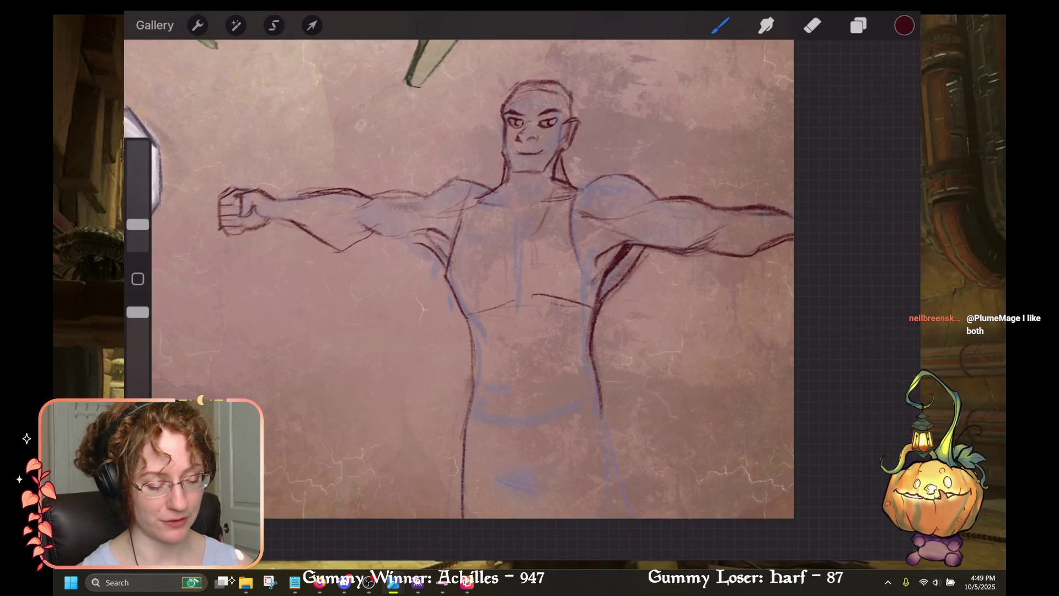
mouse_move(419, 242)
mouse_down()
mouse_move(363, 248)
mouse_move(382, 247)
mouse_up()
mouse_move(411, 188)
mouse_down()
mouse_move(367, 194)
mouse_move(409, 194)
mouse_up()
drag(466, 178, 435, 190)
mouse_move(484, 179)
mouse_down()
mouse_move(454, 184)
mouse_move(419, 213)
mouse_up()
drag(524, 214, 593, 195)
scroll(423, 276, down, 5)
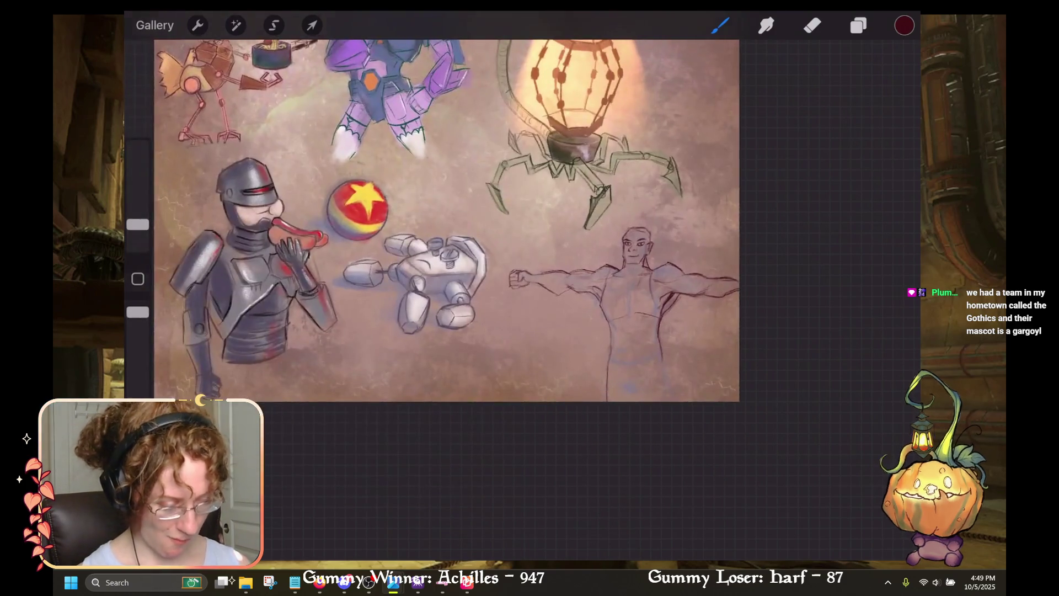
Step: Draw and redraw a dark line down the torso's side
scroll(662, 309, up, 5)
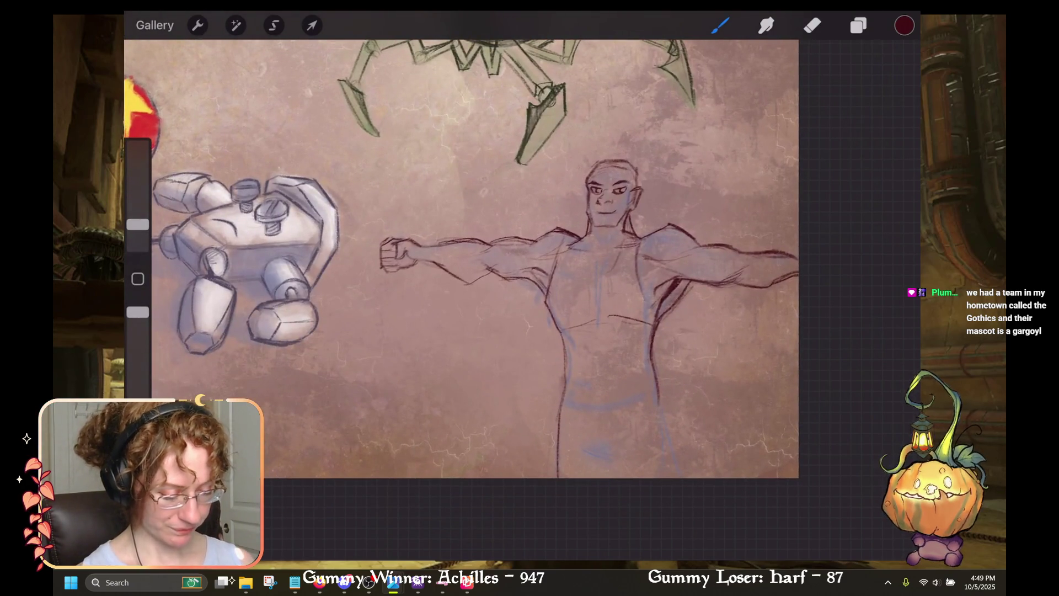
drag(561, 233, 539, 300)
mouse_move(566, 231)
mouse_down()
mouse_move(545, 298)
mouse_move(562, 330)
mouse_up()
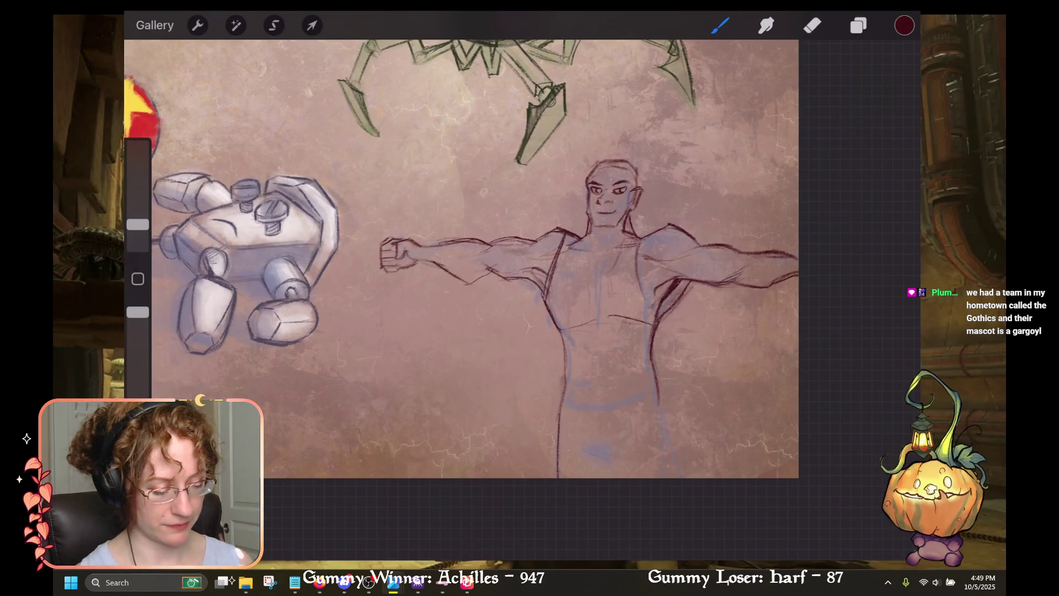
Step: Undo the stray stroke near the neck and add a short collar line
key(e)
key(b)
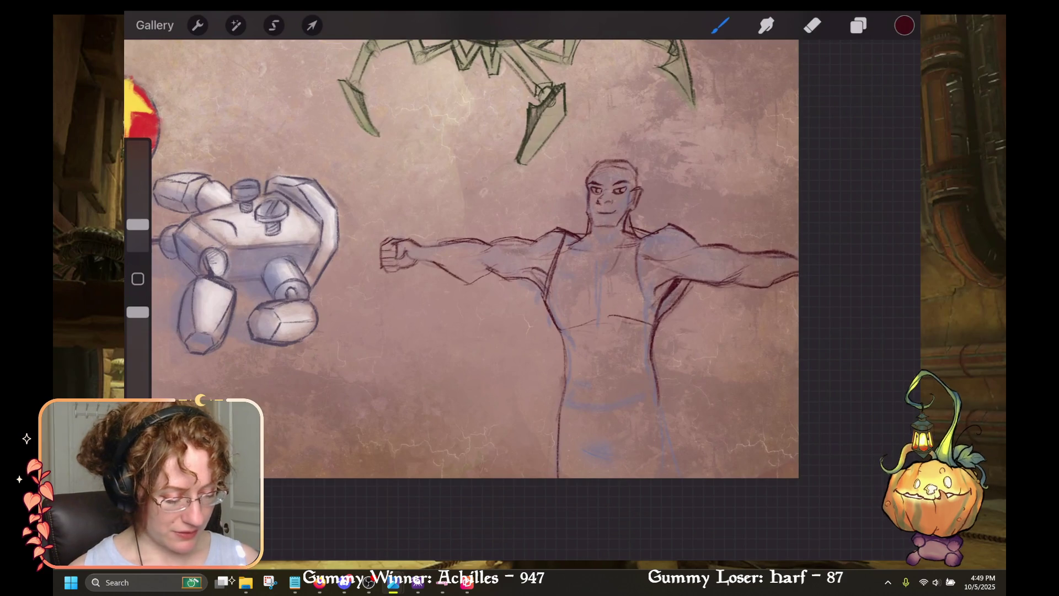
key(ctrl+z)
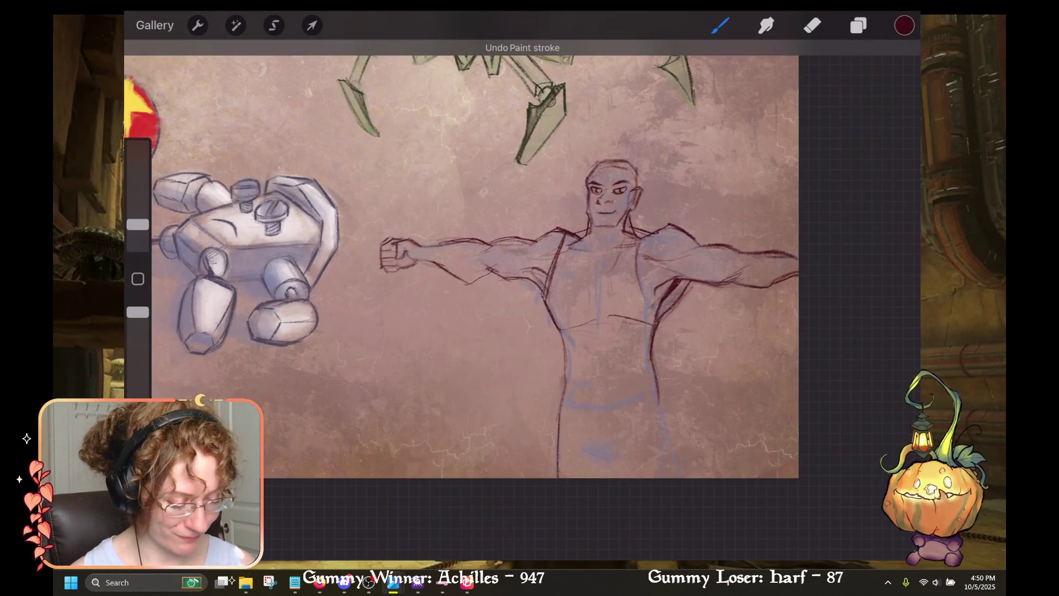
key(e)
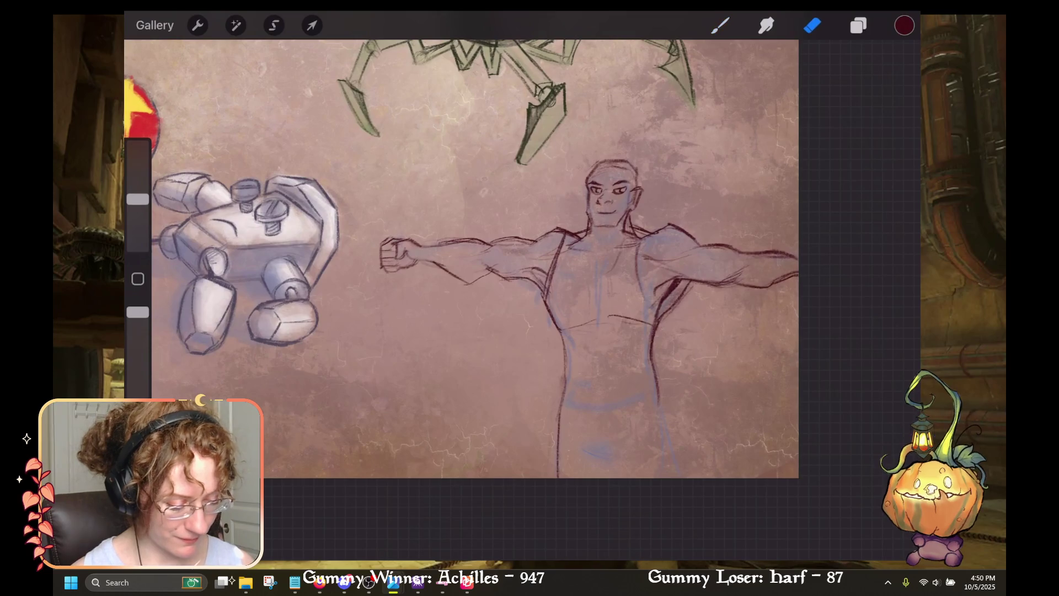
key(b)
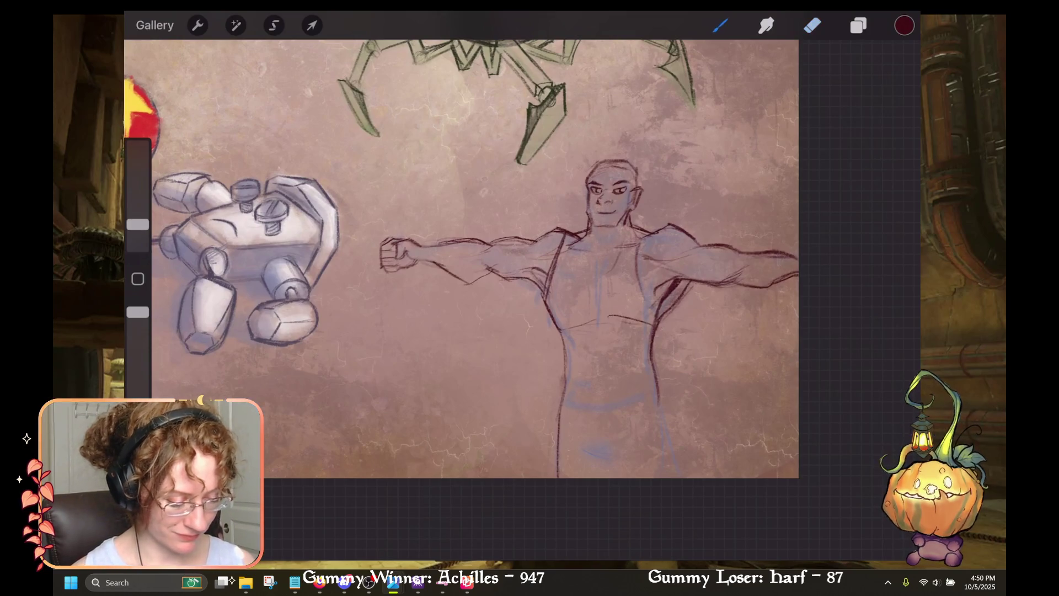
mouse_move(578, 238)
mouse_down()
mouse_move(571, 259)
mouse_move(623, 262)
mouse_up()
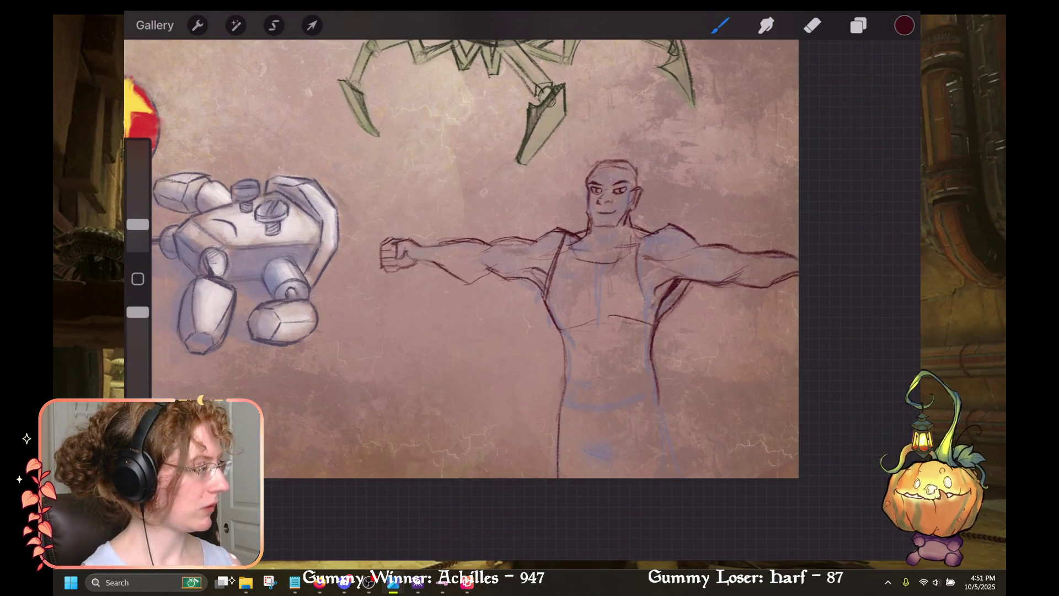
Step: Add hatching, extend the right torso contour, and draw the waist curve with a line below
scroll(461, 258, right, 5)
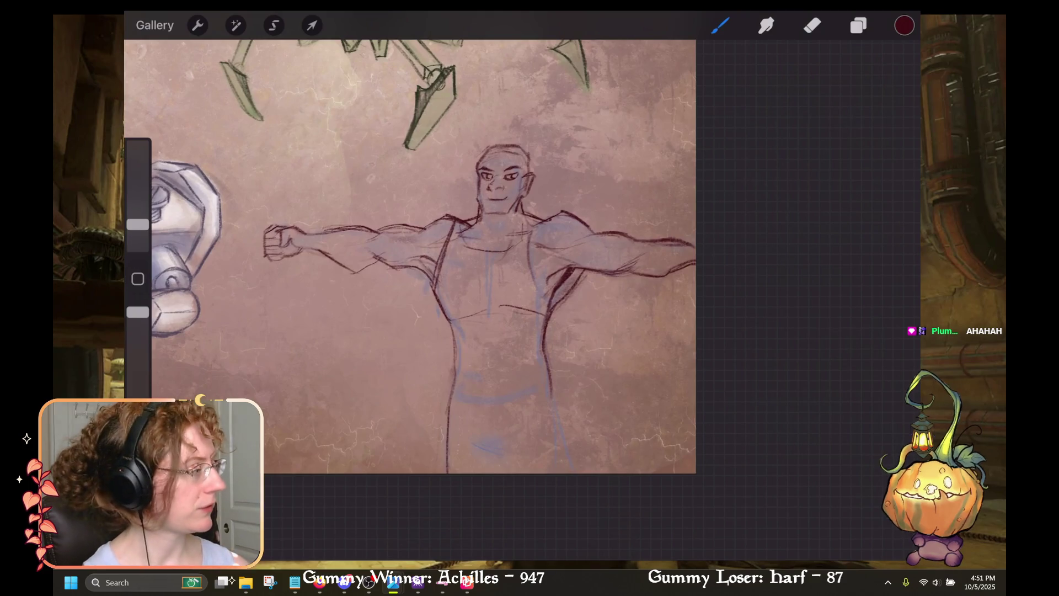
drag(486, 435, 510, 445)
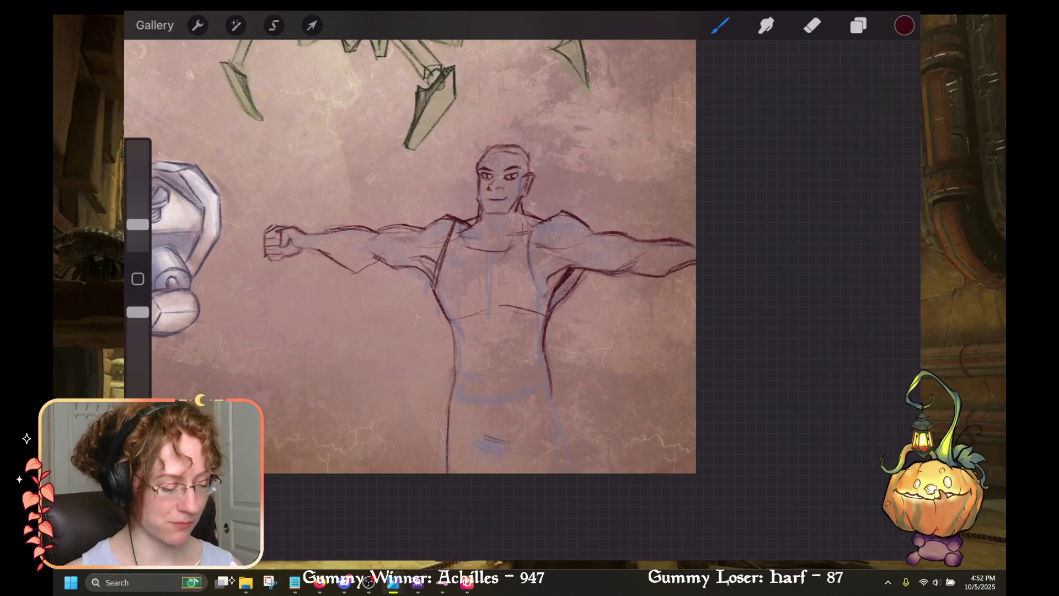
drag(548, 381, 556, 469)
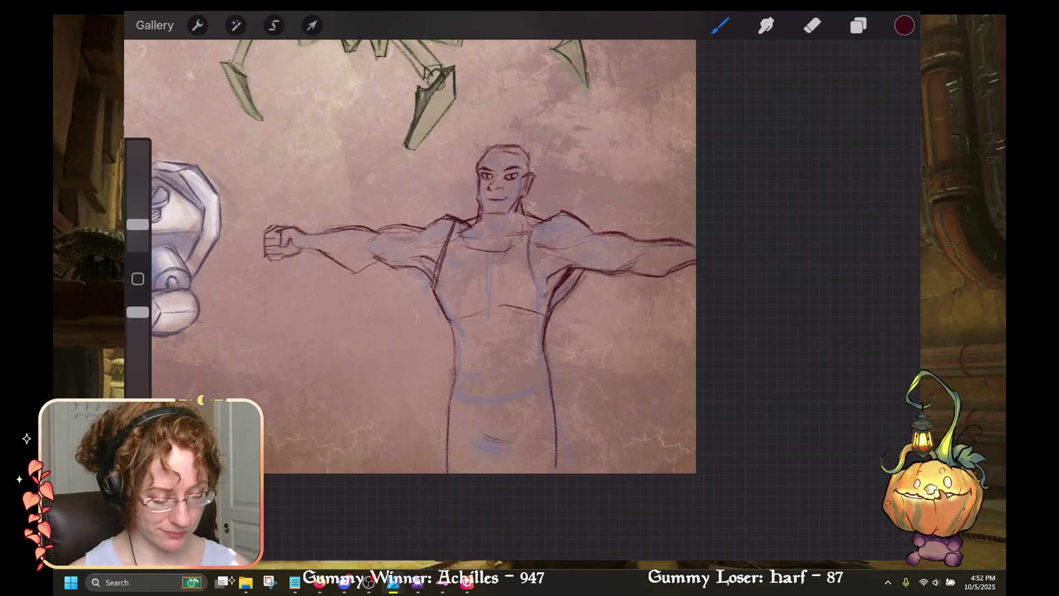
drag(480, 437, 516, 451)
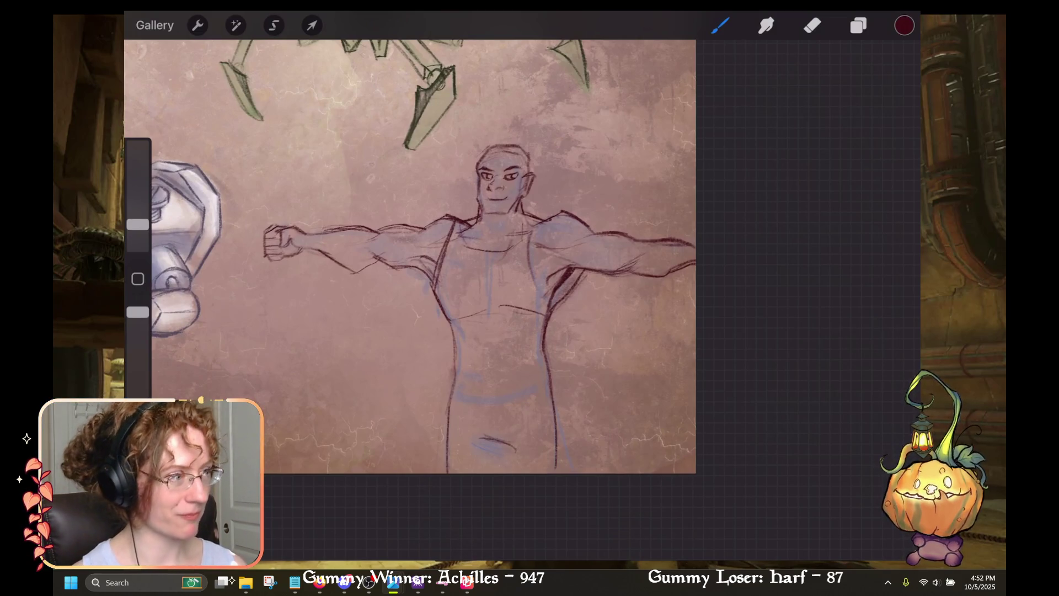
mouse_move(493, 450)
mouse_down()
mouse_move(494, 474)
mouse_move(506, 474)
mouse_move(494, 473)
mouse_move(506, 474)
mouse_up()
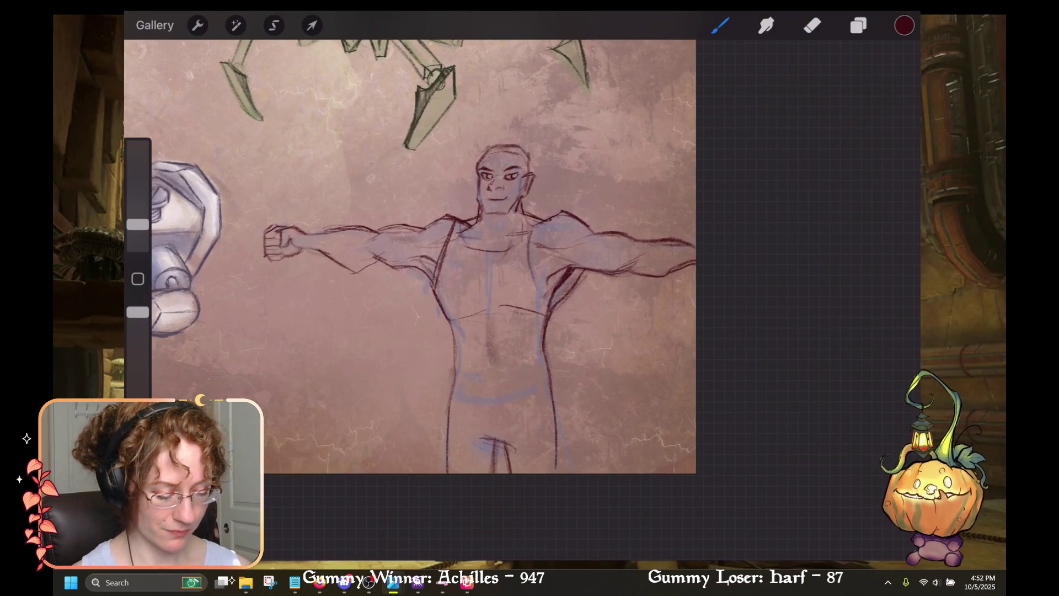
Step: Draw the chest lines, undoing and redoing one stroke near the shoulder
scroll(410, 257, down, 5)
scroll(410, 256, up, 4)
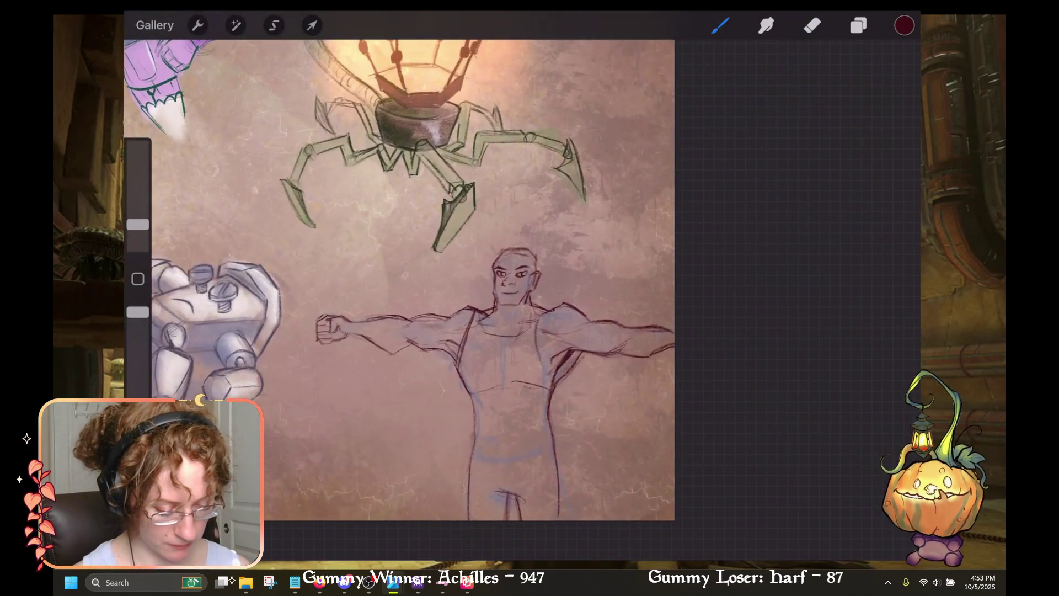
mouse_move(484, 313)
mouse_down()
mouse_move(481, 332)
mouse_move(520, 333)
mouse_up()
key(ctrl+z)
drag(537, 302, 526, 323)
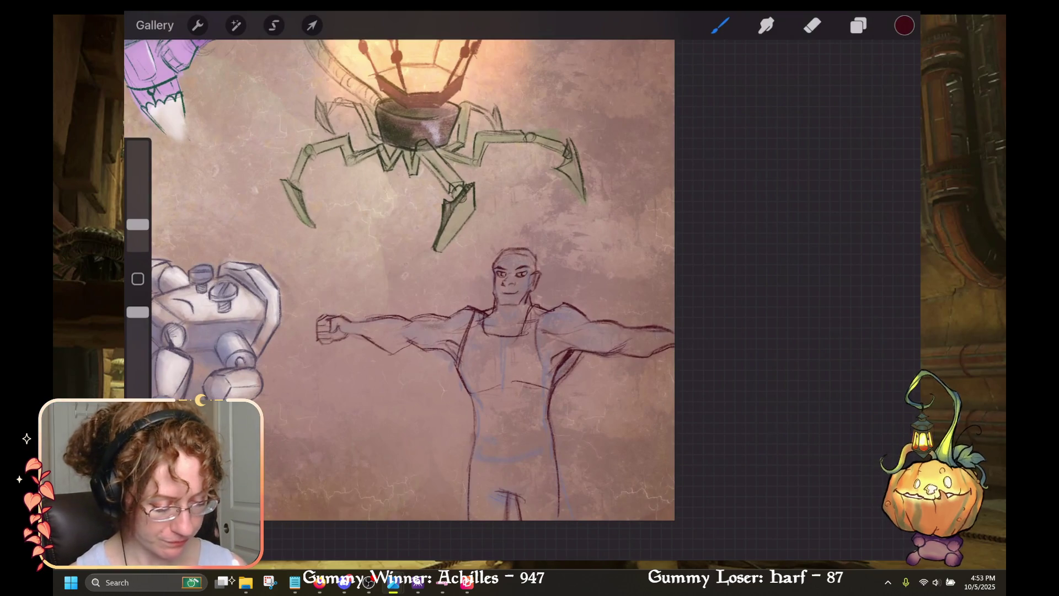
scroll(419, 276, down, 5)
scroll(419, 248, up, 3)
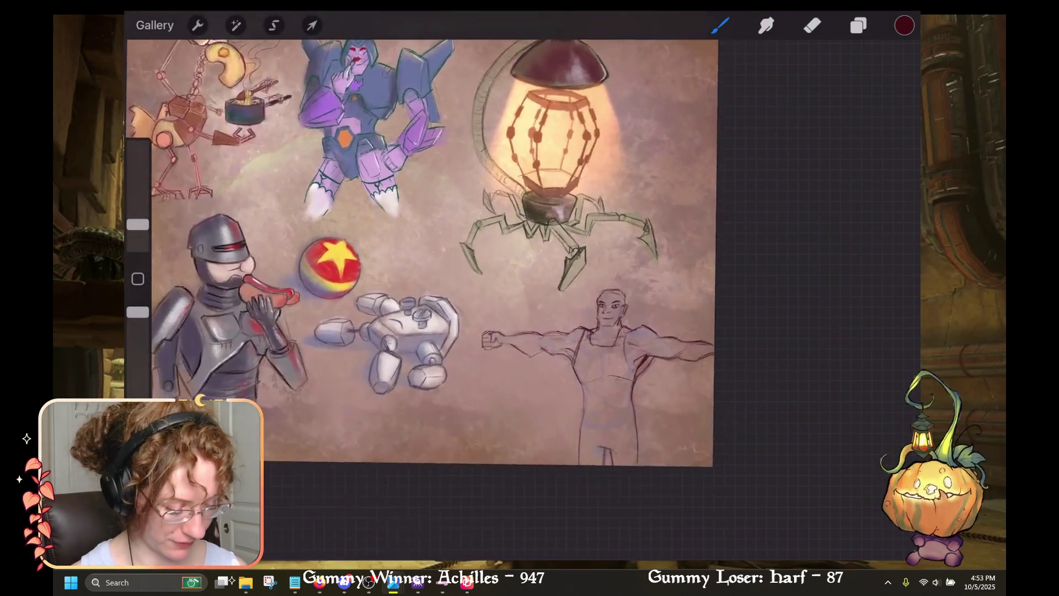
scroll(420, 265, up, 3)
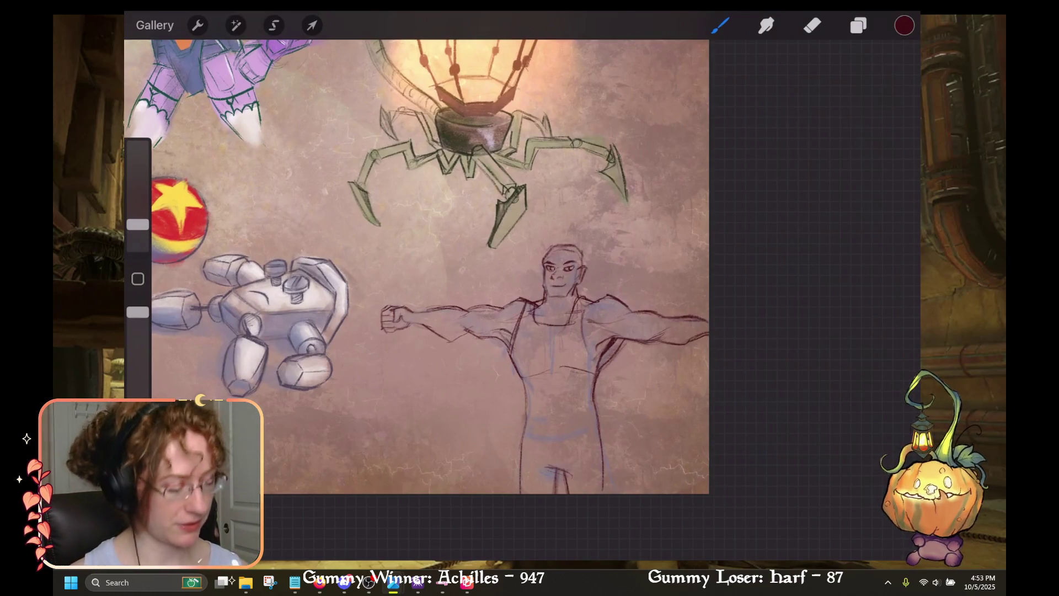
Step: Draw the waistband line and a short crotch line
drag(530, 441, 592, 437)
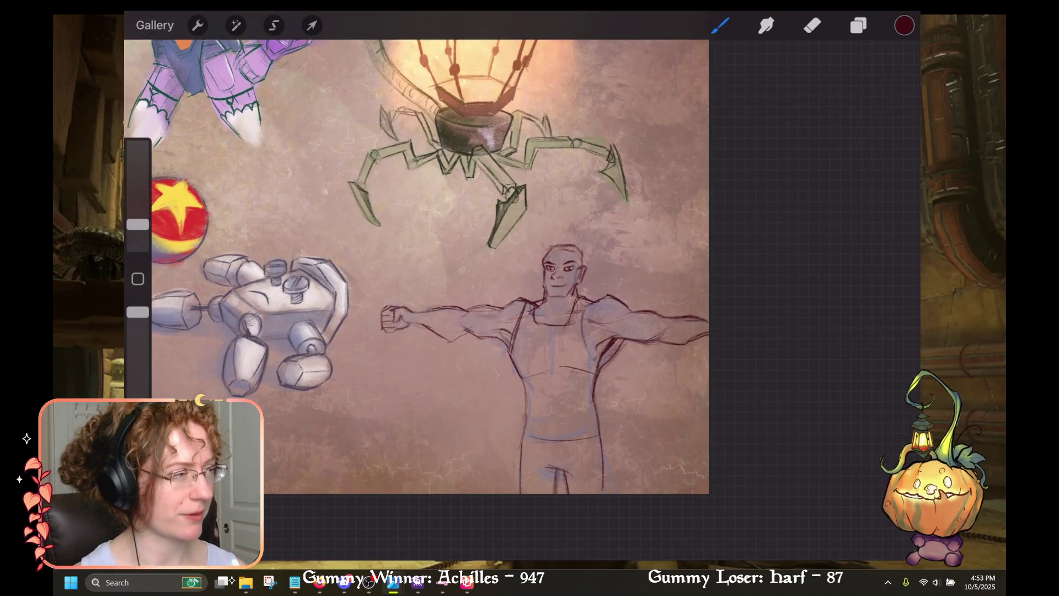
scroll(469, 265, up, 3)
mouse_move(559, 383)
mouse_down()
mouse_move(562, 392)
mouse_move(603, 388)
mouse_up()
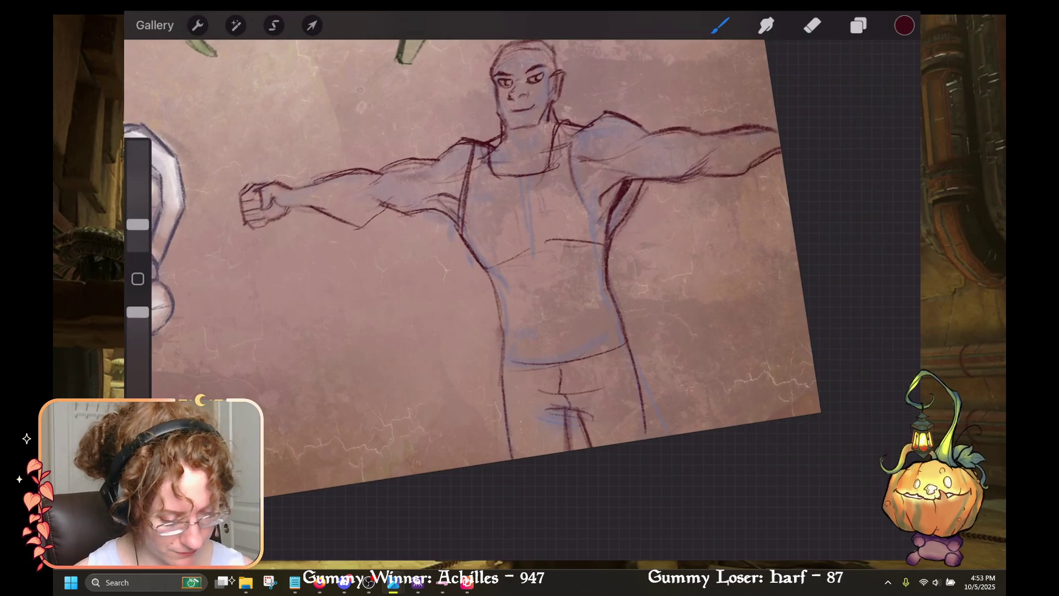
scroll(469, 265, down, 3)
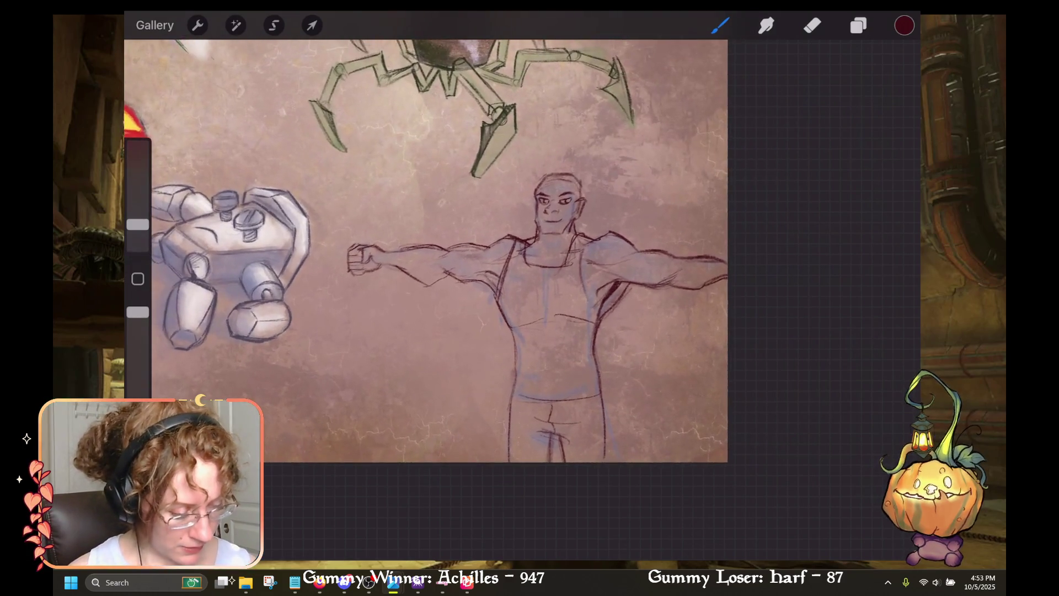
click(858, 26)
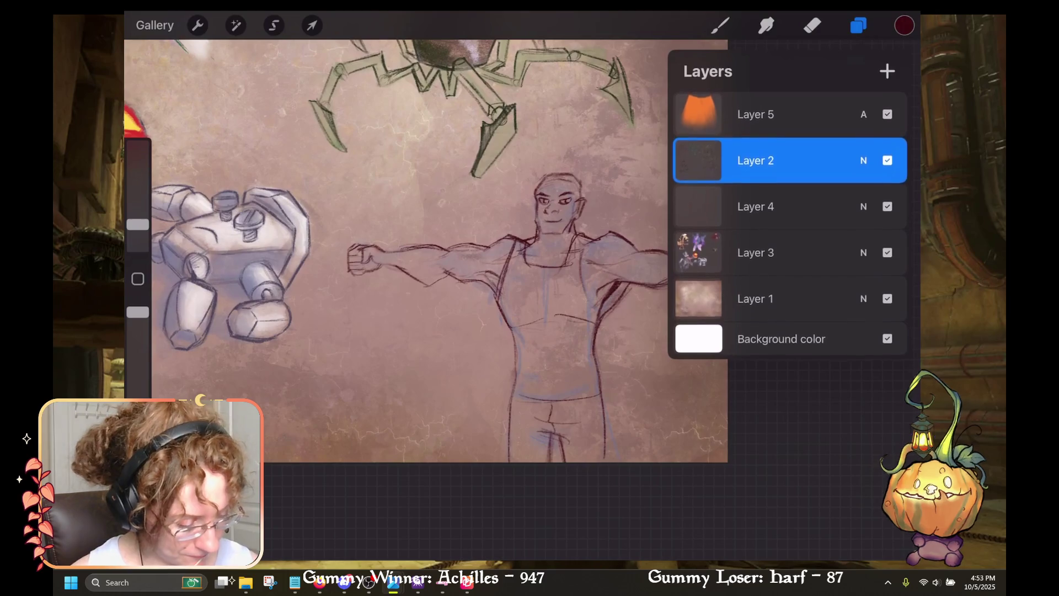
Step: On Layer 3, try a salmon Neutrals swatch on the chest and neck, then undo it
click(756, 207)
click(756, 253)
click(720, 25)
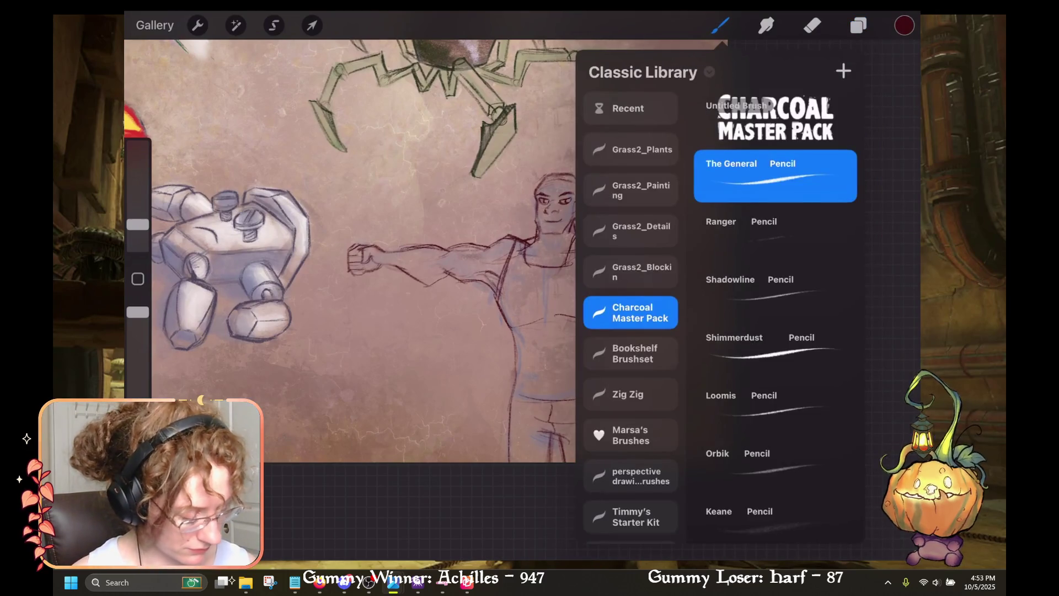
click(905, 25)
click(895, 315)
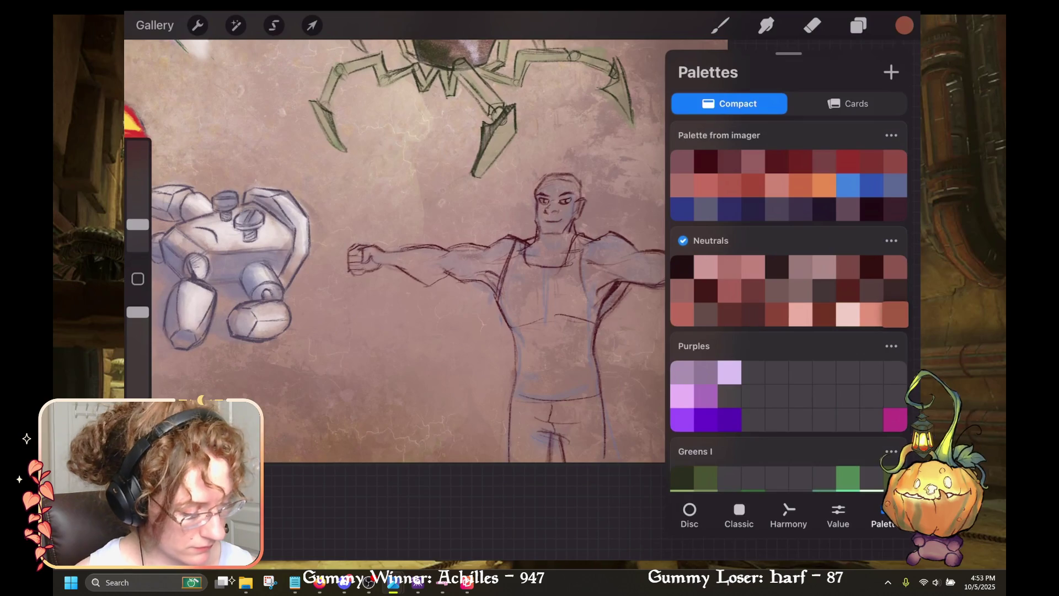
click(905, 26)
mouse_move(546, 259)
mouse_down()
mouse_move(568, 238)
mouse_move(538, 248)
mouse_up()
key(ctrl+z)
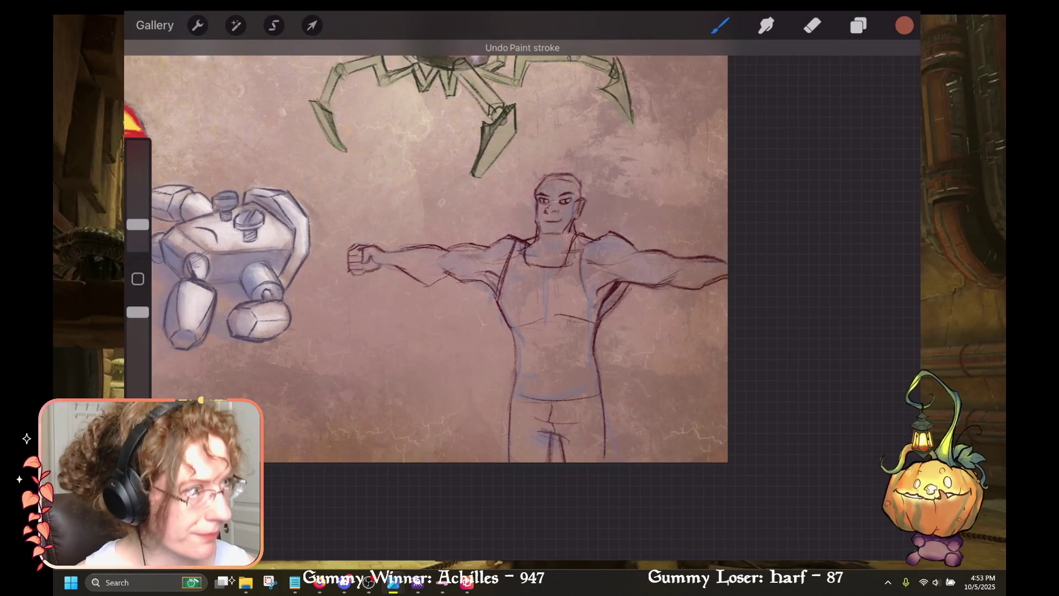
Step: Switch to a dark red Neutrals swatch and shade the upper arm, face and neck
click(905, 25)
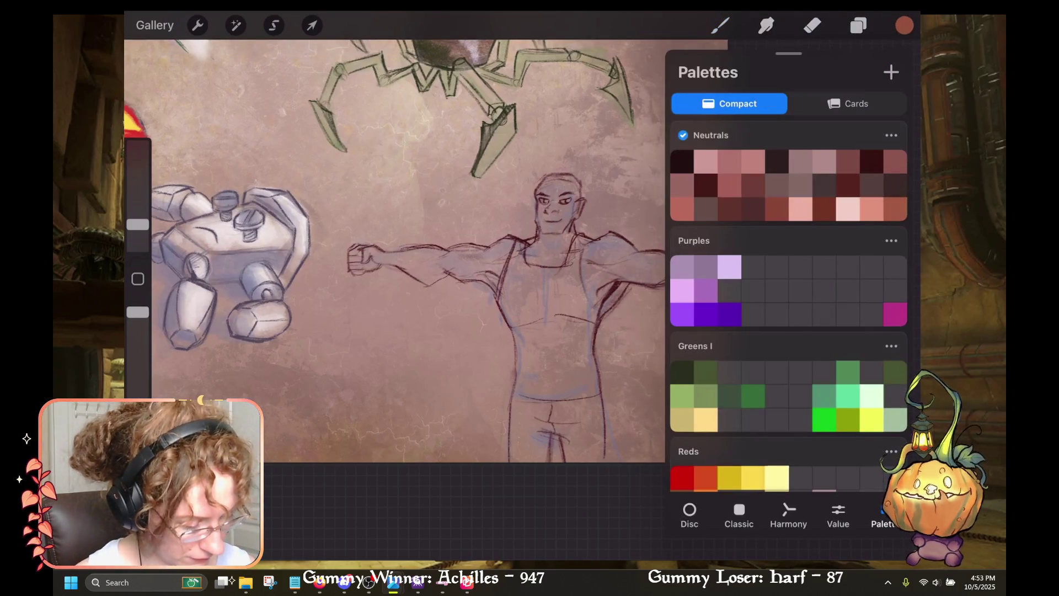
click(753, 185)
click(720, 25)
drag(629, 271, 707, 275)
scroll(529, 276, up, 5)
mouse_move(552, 193)
mouse_down()
mouse_move(546, 143)
mouse_move(529, 127)
mouse_move(486, 221)
mouse_move(519, 88)
mouse_move(497, 147)
mouse_up()
Step: Shade the face's left side, jaw, upper chest and both sides of the head in dark red
mouse_move(500, 110)
mouse_down()
mouse_move(482, 143)
mouse_move(484, 126)
mouse_move(475, 209)
mouse_move(464, 185)
mouse_move(480, 226)
mouse_move(535, 243)
mouse_up()
mouse_move(568, 168)
mouse_down()
mouse_move(549, 190)
mouse_move(563, 113)
mouse_move(554, 140)
mouse_up()
drag(585, 88, 541, 115)
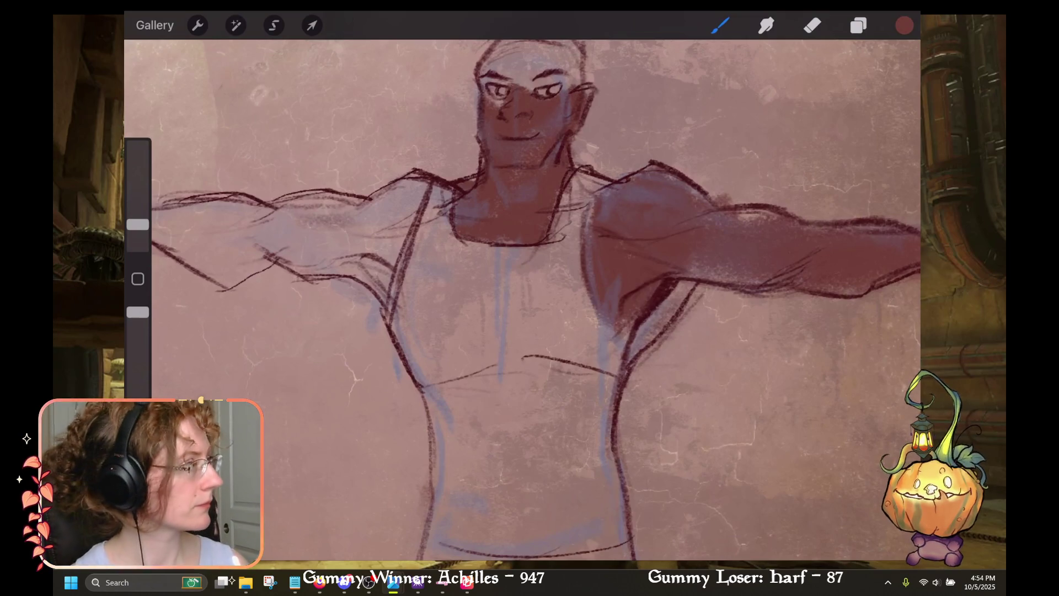
scroll(522, 298, up, 5)
mouse_move(563, 259)
mouse_down()
mouse_move(553, 280)
mouse_move(557, 268)
mouse_move(522, 279)
mouse_move(542, 274)
mouse_up()
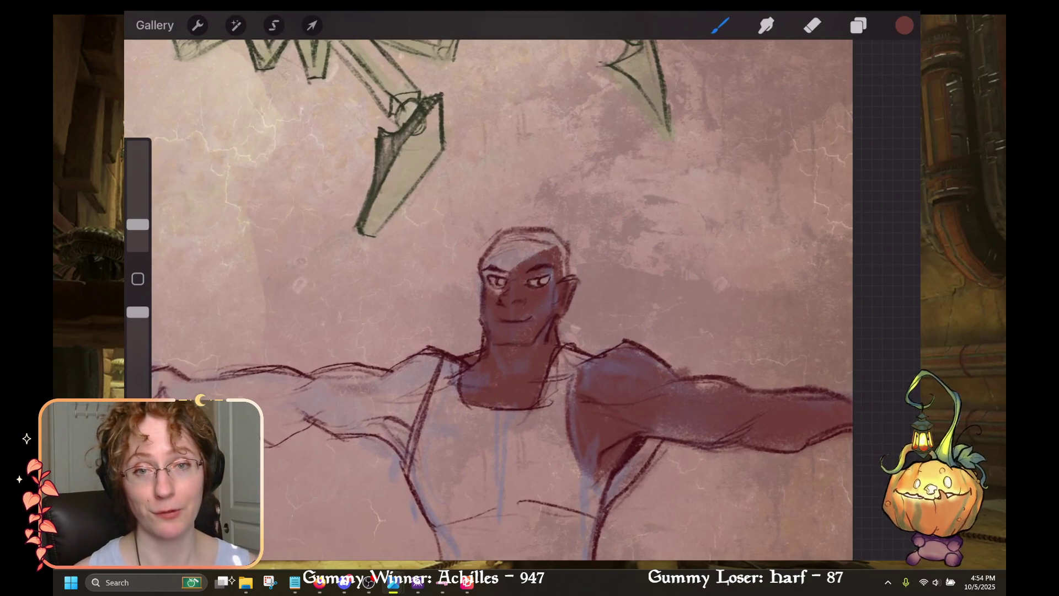
mouse_move(563, 276)
mouse_down()
mouse_move(551, 235)
mouse_move(516, 261)
mouse_move(558, 231)
mouse_move(508, 242)
mouse_move(489, 273)
mouse_move(524, 228)
mouse_up()
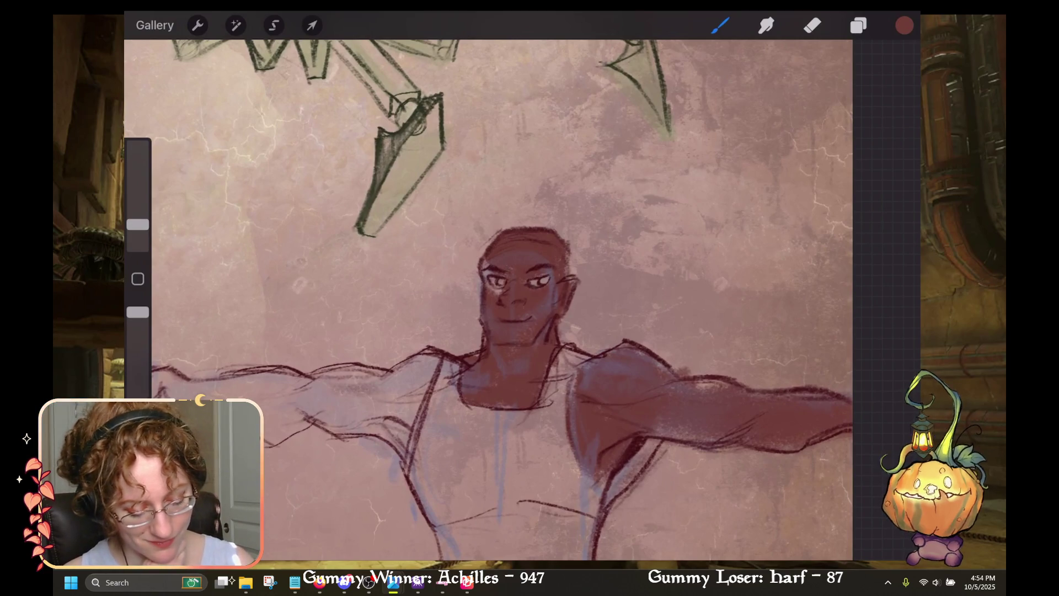
drag(486, 264, 484, 280)
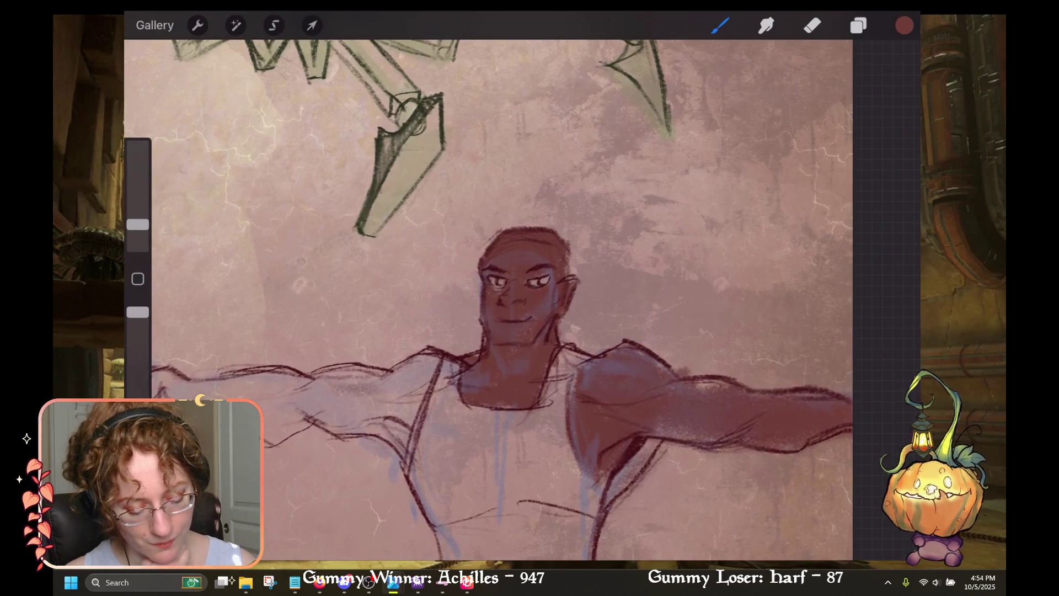
Step: Switch to the eraser, enlarge it, and select Layer 2
scroll(493, 298, down, 3)
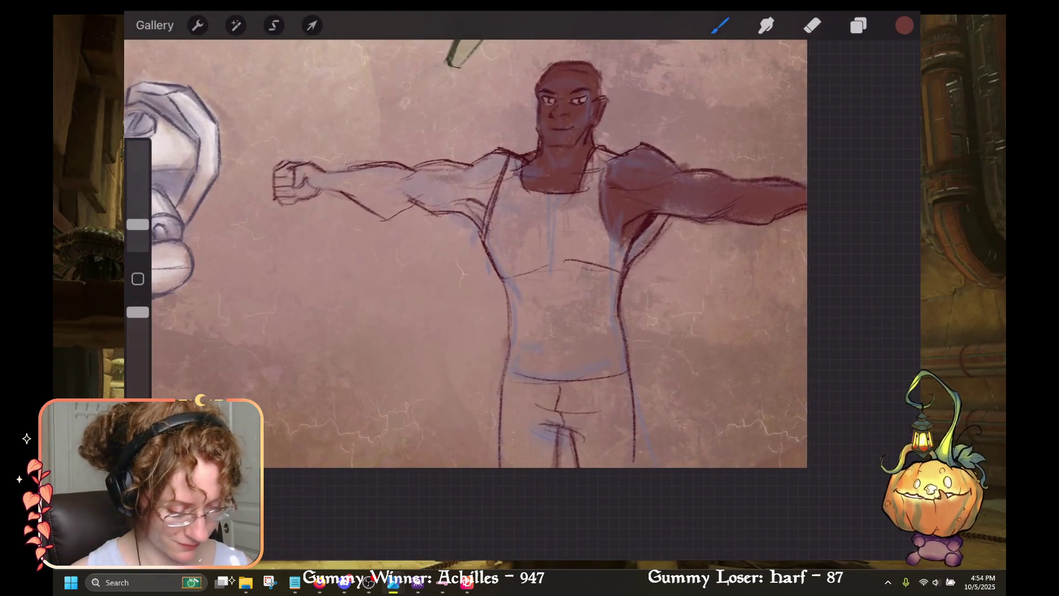
scroll(474, 298, up, 3)
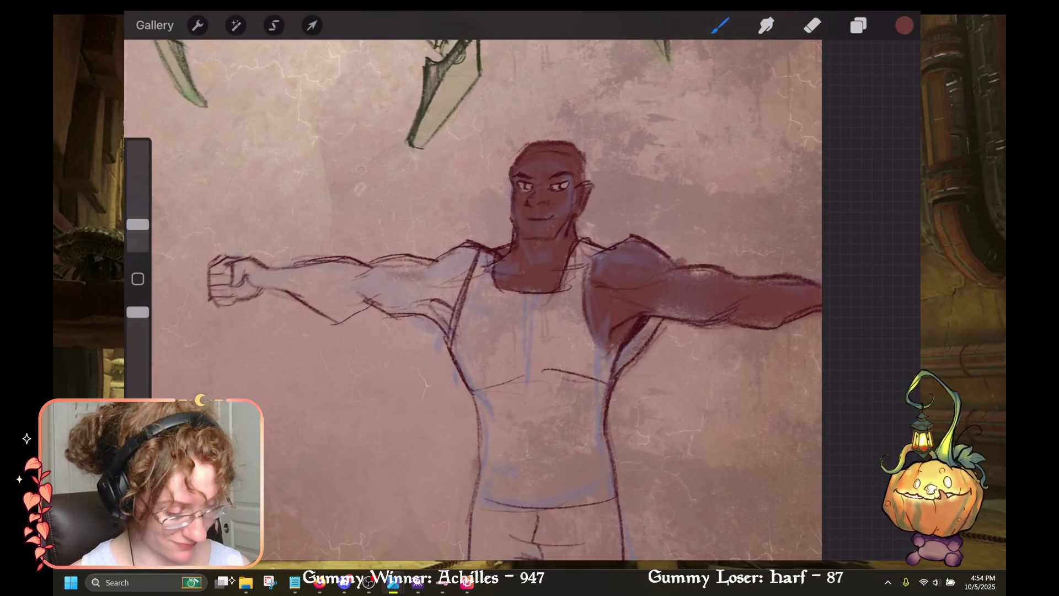
click(812, 25)
drag(138, 225, 138, 199)
click(859, 25)
click(756, 158)
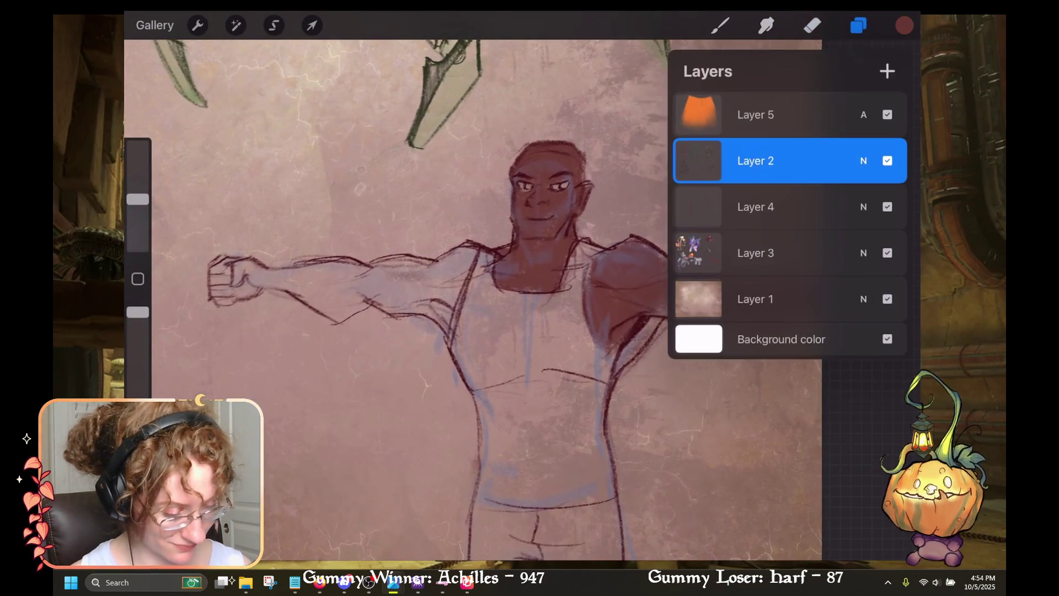
click(859, 26)
Step: Shrink the eraser and lighten small patches of the contour line on the figure's side
drag(637, 353, 612, 378)
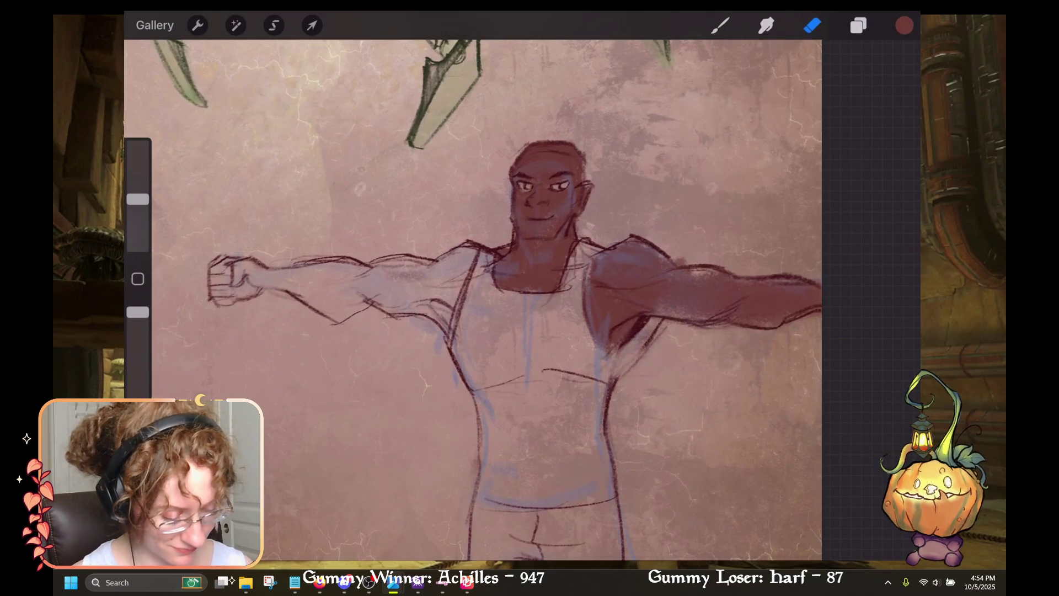
key(ctrl+z)
drag(138, 199, 138, 212)
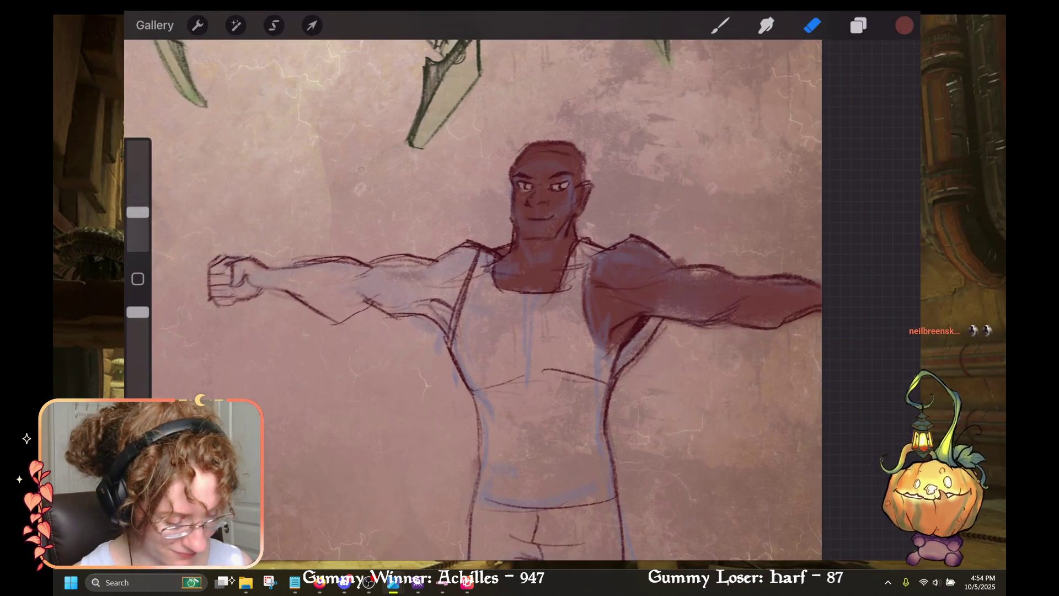
drag(623, 362, 612, 379)
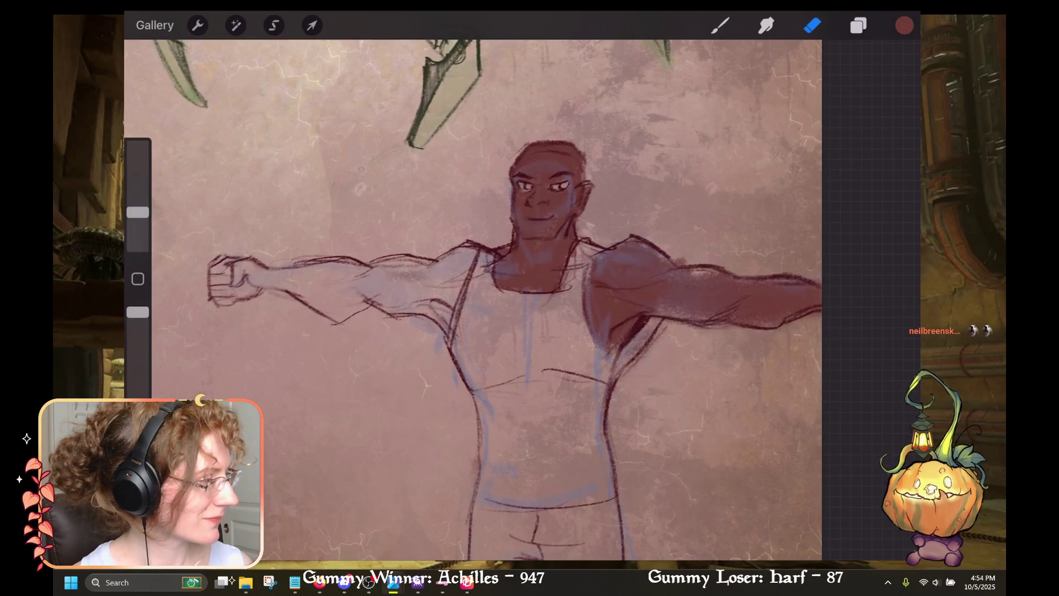
drag(629, 346, 611, 378)
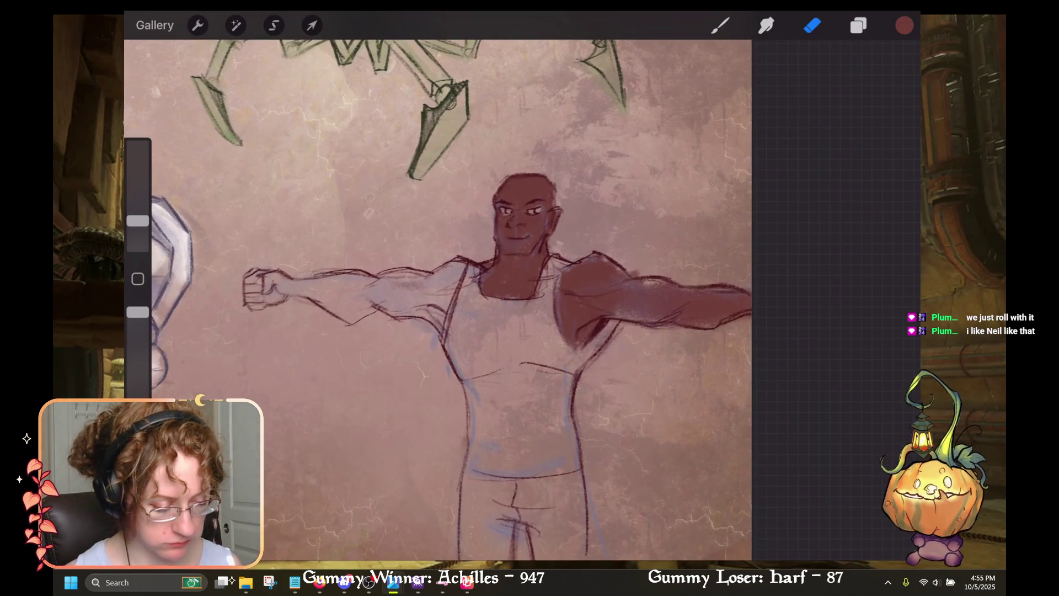
Step: Switch back to the brush and try dark brown strokes on the chest, undoing both
drag(524, 221, 662, 221)
click(721, 25)
mouse_move(569, 326)
mouse_down()
mouse_move(577, 276)
mouse_move(593, 259)
mouse_up()
key(ctrl+z)
mouse_move(568, 320)
mouse_down()
mouse_move(585, 270)
mouse_move(601, 281)
mouse_up()
key(ctrl+z)
Step: On Layer 3, paint dark brown over the shoulder, chest, right forearm, wrist and fist
click(859, 26)
click(756, 253)
click(859, 25)
mouse_move(568, 325)
mouse_down()
mouse_move(596, 262)
mouse_move(574, 264)
mouse_up()
mouse_move(530, 298)
mouse_down()
mouse_move(579, 260)
mouse_move(502, 276)
mouse_move(488, 268)
mouse_move(555, 256)
mouse_up()
drag(496, 279, 464, 309)
mouse_move(497, 259)
mouse_down()
mouse_move(442, 292)
mouse_move(400, 281)
mouse_move(381, 256)
mouse_move(366, 284)
mouse_up()
drag(414, 255, 406, 259)
drag(665, 212, 494, 149)
click(904, 26)
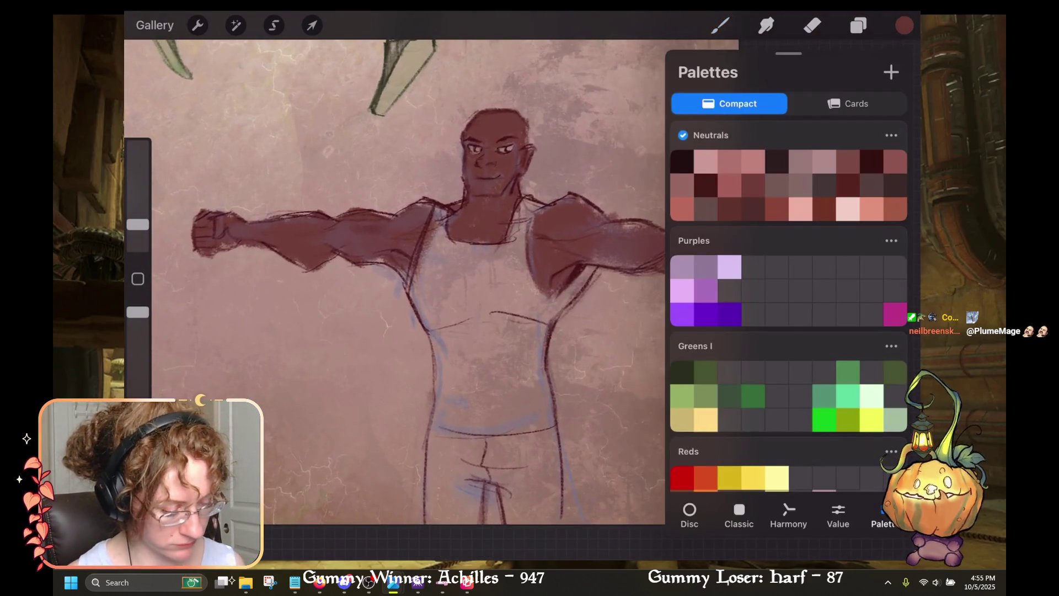
Step: Pick white from the palette and paint the tank top's chest and hem
scroll(789, 303, up, 5)
scroll(789, 307, down, 2)
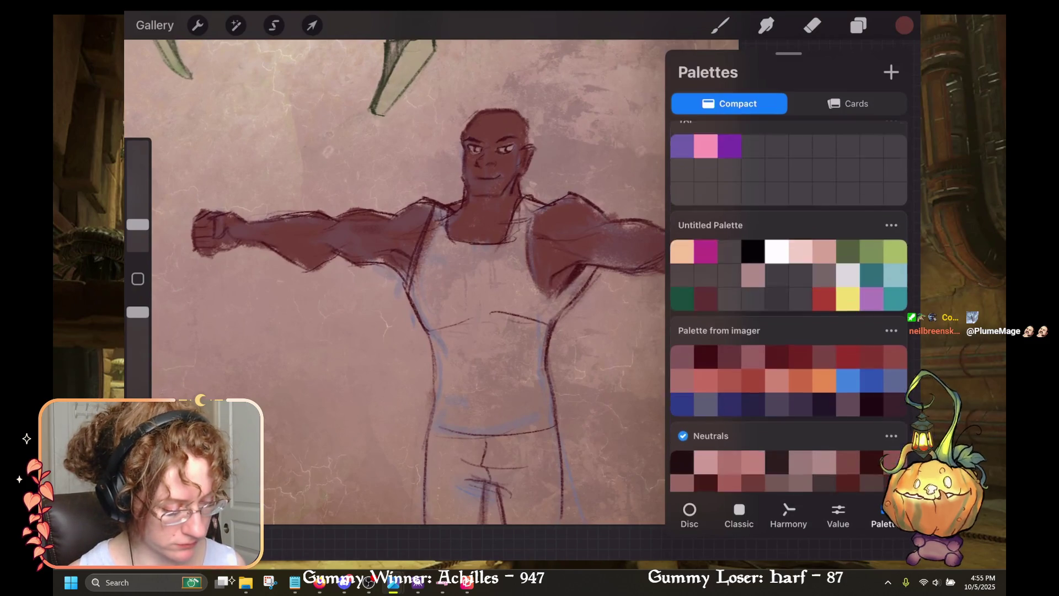
click(777, 221)
click(905, 25)
mouse_move(519, 252)
mouse_down()
mouse_move(524, 221)
mouse_move(475, 331)
mouse_move(486, 386)
mouse_move(447, 309)
mouse_move(425, 337)
mouse_move(436, 265)
mouse_move(422, 290)
mouse_move(441, 215)
mouse_move(420, 281)
mouse_move(417, 293)
mouse_move(447, 232)
mouse_move(444, 212)
mouse_move(452, 292)
mouse_move(480, 260)
mouse_move(511, 274)
mouse_move(522, 256)
mouse_up()
key(ctrl+z)
mouse_move(448, 252)
mouse_down()
mouse_move(469, 245)
mouse_move(522, 315)
mouse_up()
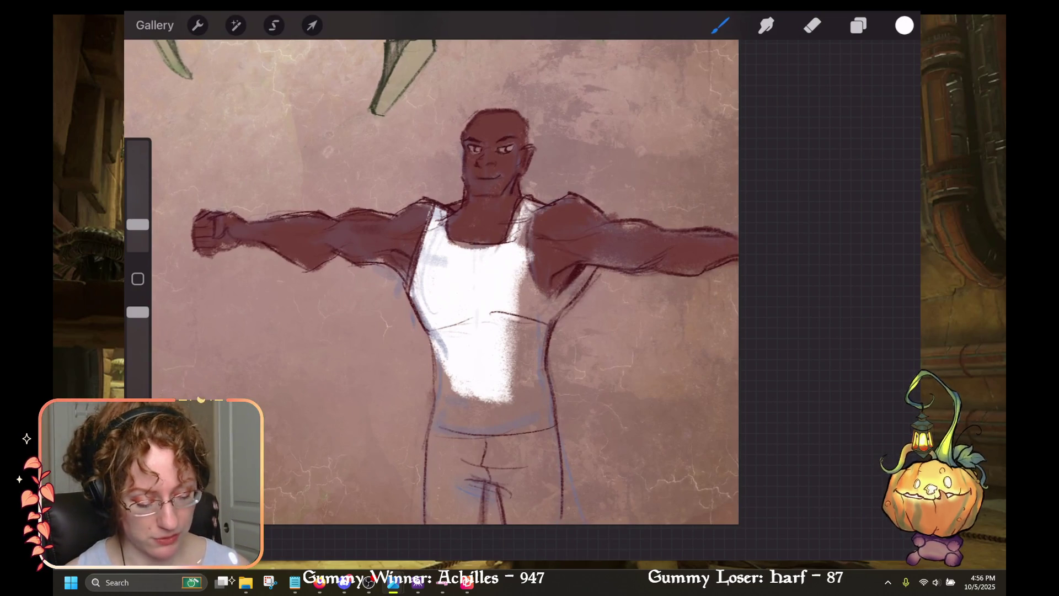
mouse_move(475, 370)
mouse_down()
mouse_move(442, 424)
mouse_move(530, 413)
mouse_move(456, 426)
mouse_move(524, 428)
mouse_move(544, 386)
mouse_move(530, 353)
mouse_move(521, 397)
mouse_up()
Step: Cover the tank top's side and right strap in white
drag(516, 265, 543, 328)
mouse_move(523, 219)
mouse_down()
mouse_move(526, 248)
mouse_move(519, 243)
mouse_up()
mouse_move(528, 201)
mouse_down()
mouse_move(517, 246)
mouse_move(552, 311)
mouse_up()
mouse_move(529, 220)
mouse_down()
mouse_move(539, 285)
mouse_move(528, 249)
mouse_up()
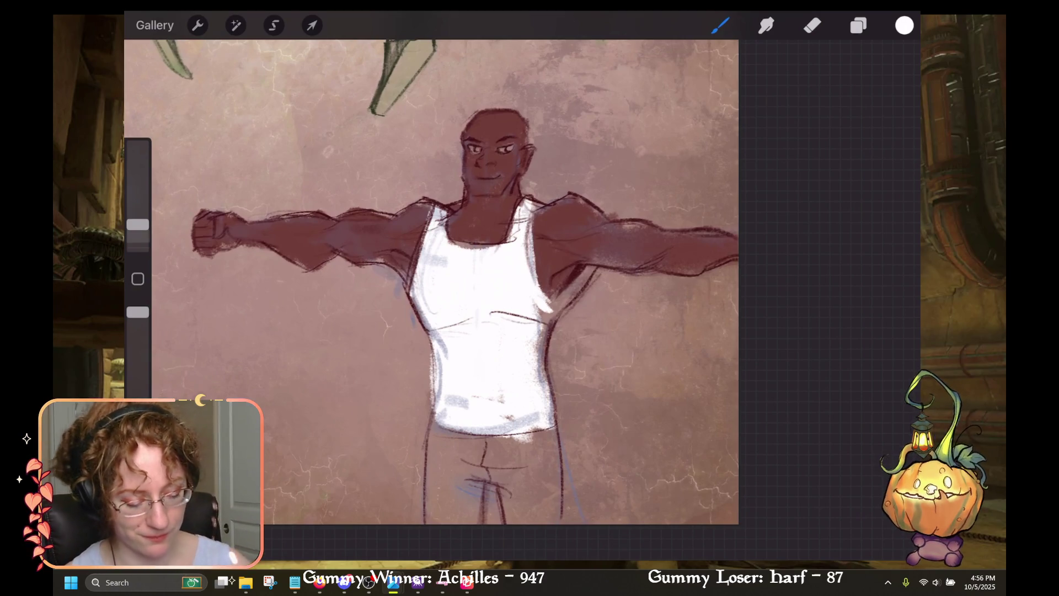
Step: Enlarge the brush and repaint white along the tank top's right edge down to the hem
drag(138, 224, 138, 197)
drag(569, 300, 579, 280)
key(ctrl+z)
mouse_move(543, 321)
mouse_down()
mouse_move(575, 282)
mouse_move(540, 351)
mouse_up()
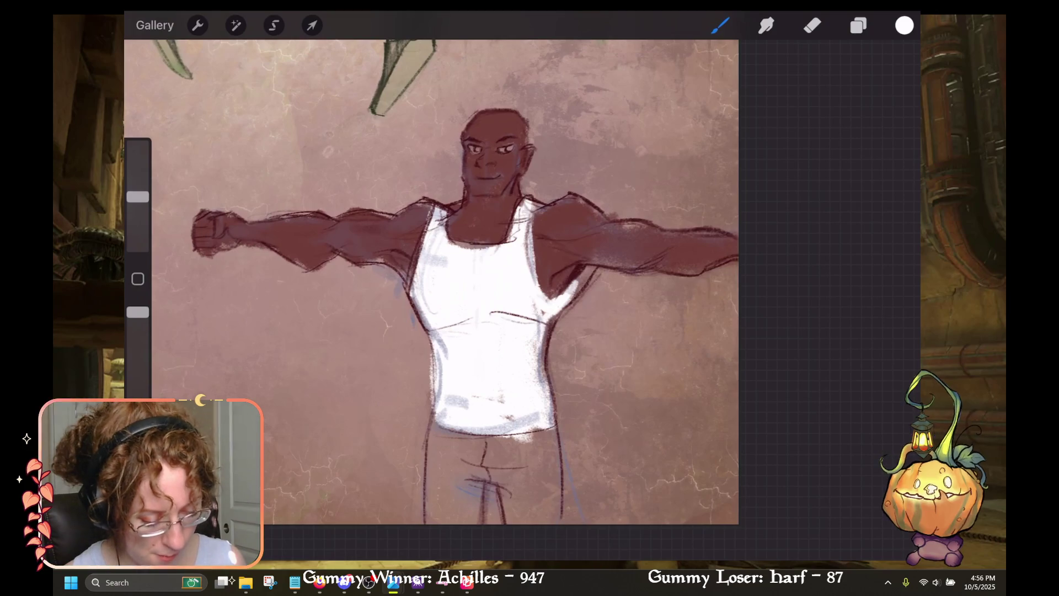
key(ctrl+z)
mouse_move(552, 312)
mouse_down()
mouse_move(535, 381)
mouse_move(544, 384)
mouse_up()
drag(545, 344, 547, 402)
drag(551, 355, 553, 406)
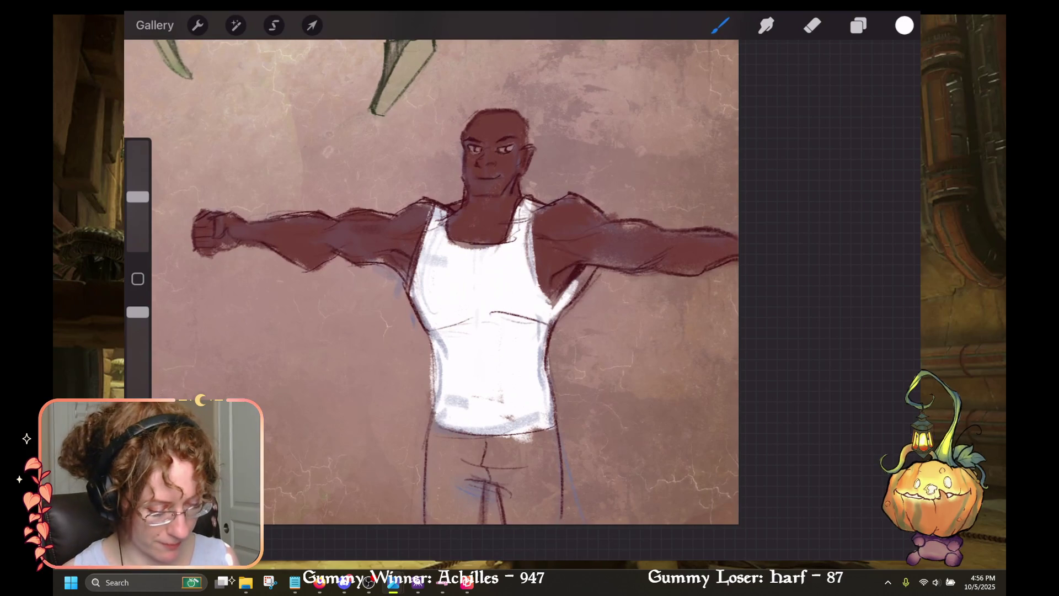
scroll(431, 276, up, 2)
click(905, 25)
Step: Pick black, choose an Inking brush, and make the brush thinner for lettering
click(753, 161)
click(905, 25)
scroll(497, 276, up, 2)
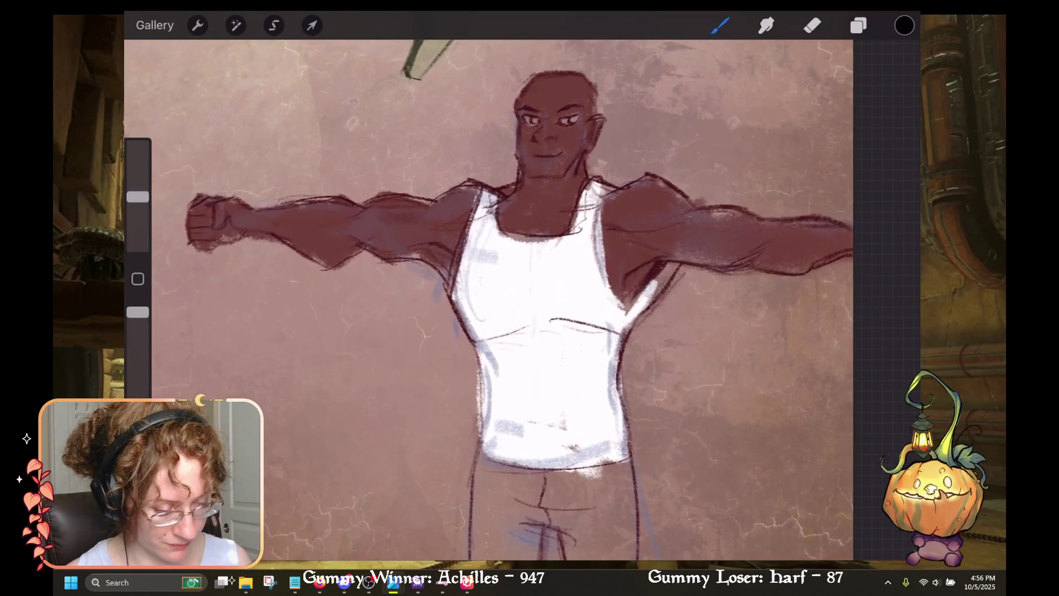
click(720, 25)
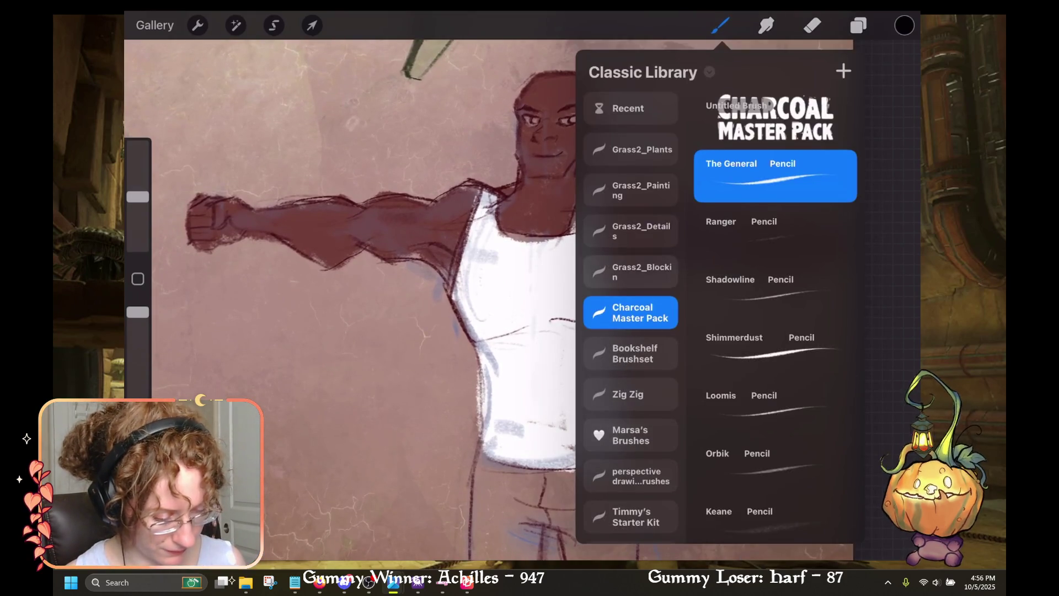
scroll(721, 314, up, 2)
scroll(630, 331, down, 5)
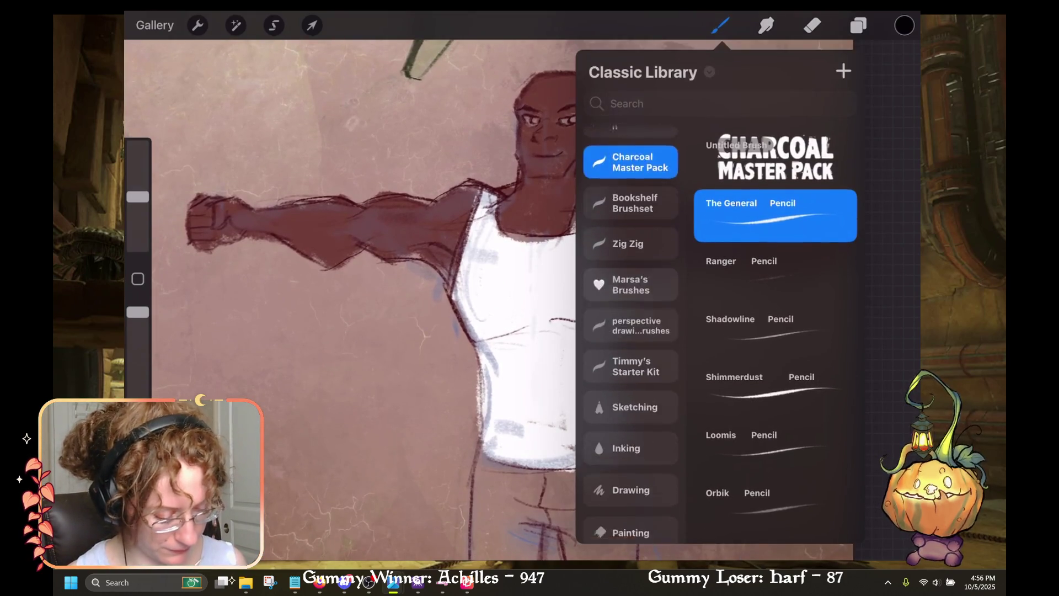
click(630, 373)
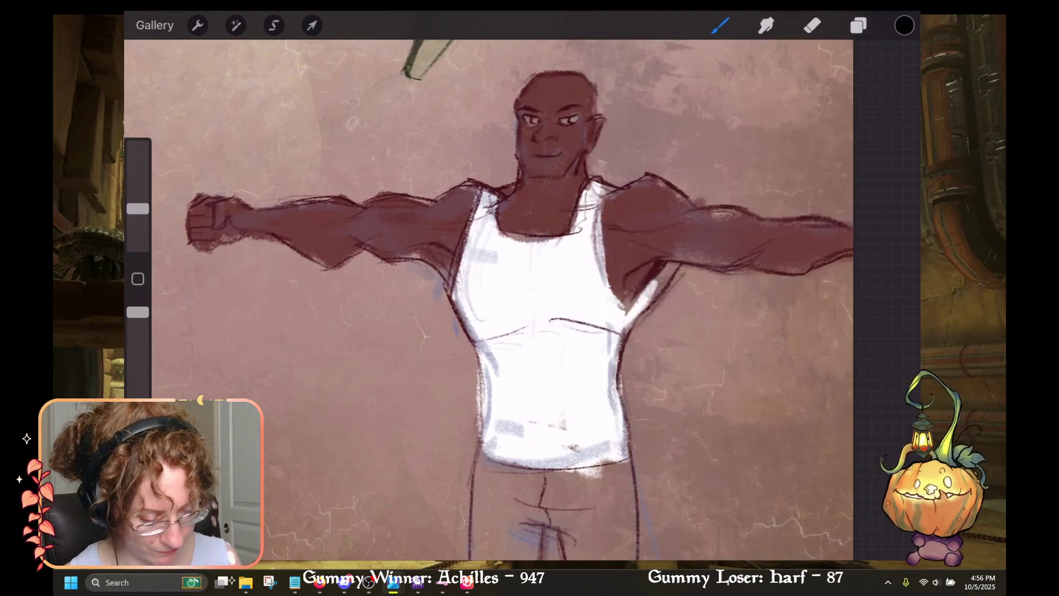
scroll(545, 301, up, 2)
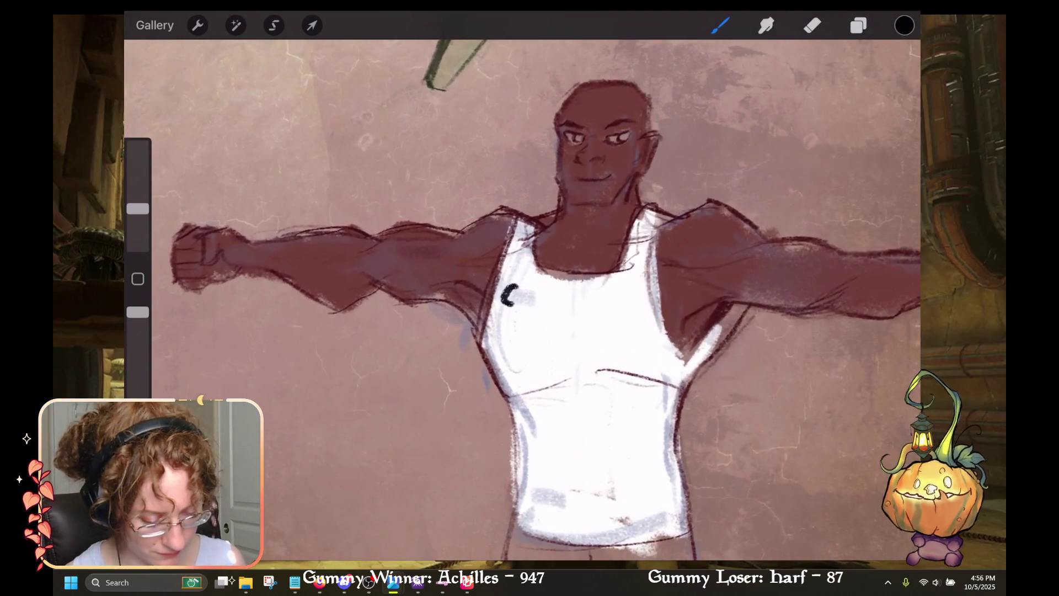
key(ctrl+z)
drag(138, 209, 138, 224)
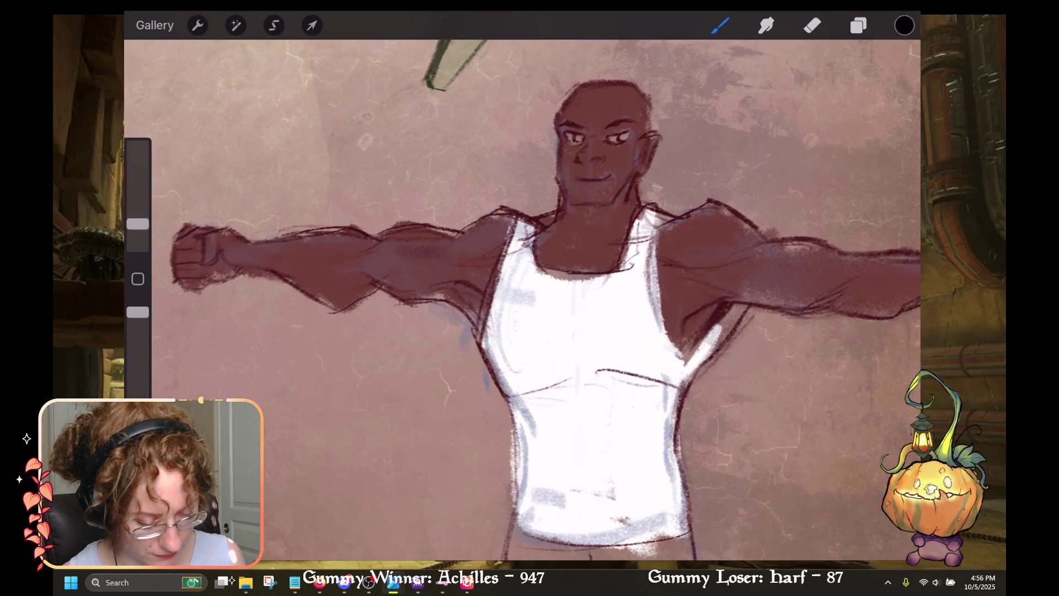
Step: Hand-letter 'CYBORG? I'M JUST A' across the tank top
mouse_move(515, 286)
mouse_down()
mouse_move(504, 305)
mouse_move(540, 307)
mouse_move(565, 287)
mouse_move(579, 307)
mouse_move(607, 309)
mouse_move(634, 292)
mouse_up()
key(ctrl+z)
key(ctrl+z)
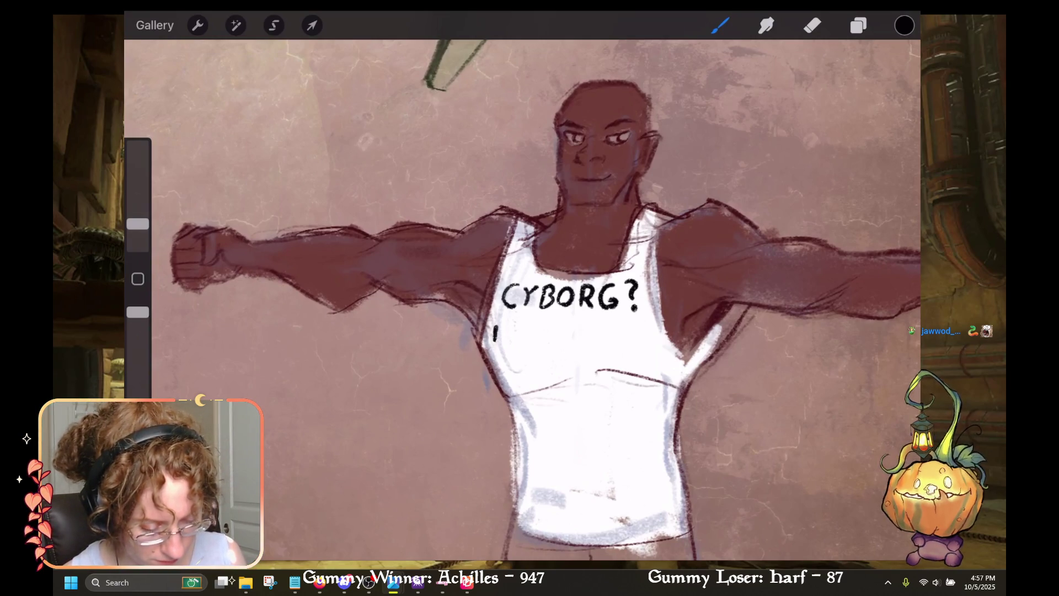
mouse_move(489, 342)
mouse_down()
mouse_move(524, 328)
mouse_move(551, 335)
mouse_up()
mouse_move(551, 318)
mouse_down()
mouse_move(572, 317)
mouse_move(579, 339)
mouse_move(590, 320)
mouse_move(594, 337)
mouse_move(615, 340)
mouse_move(627, 317)
mouse_move(645, 318)
mouse_move(653, 341)
mouse_up()
drag(640, 331, 652, 330)
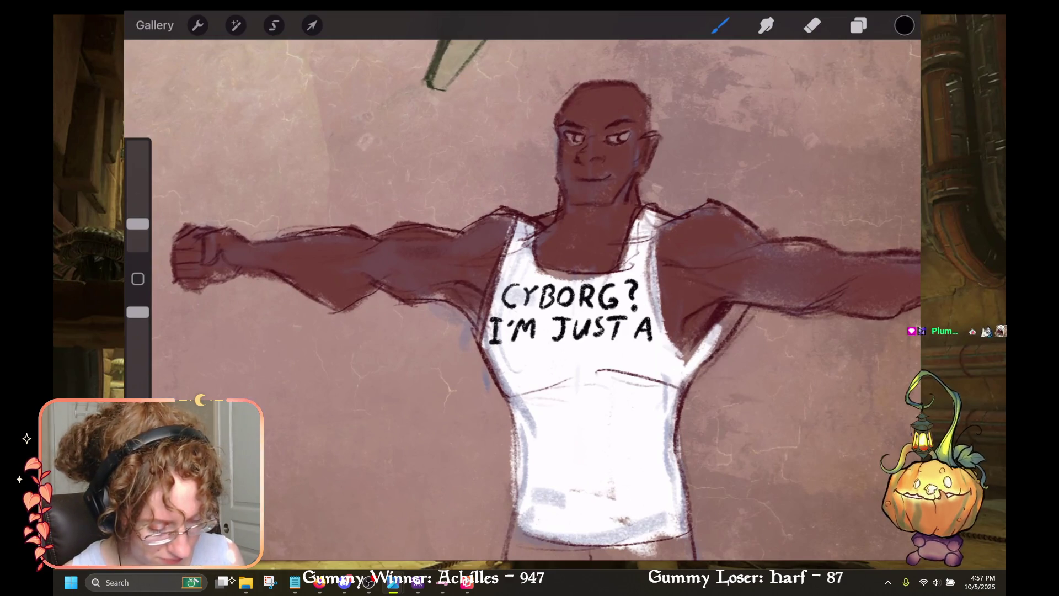
Step: Letter 'GUYBORG' on the third line of the shirt
drag(525, 352, 516, 364)
mouse_move(527, 362)
mouse_down()
mouse_move(546, 373)
mouse_move(564, 346)
mouse_move(571, 371)
mouse_move(575, 359)
mouse_move(595, 367)
mouse_move(619, 350)
mouse_move(652, 372)
mouse_move(672, 366)
mouse_up()
drag(673, 361, 665, 364)
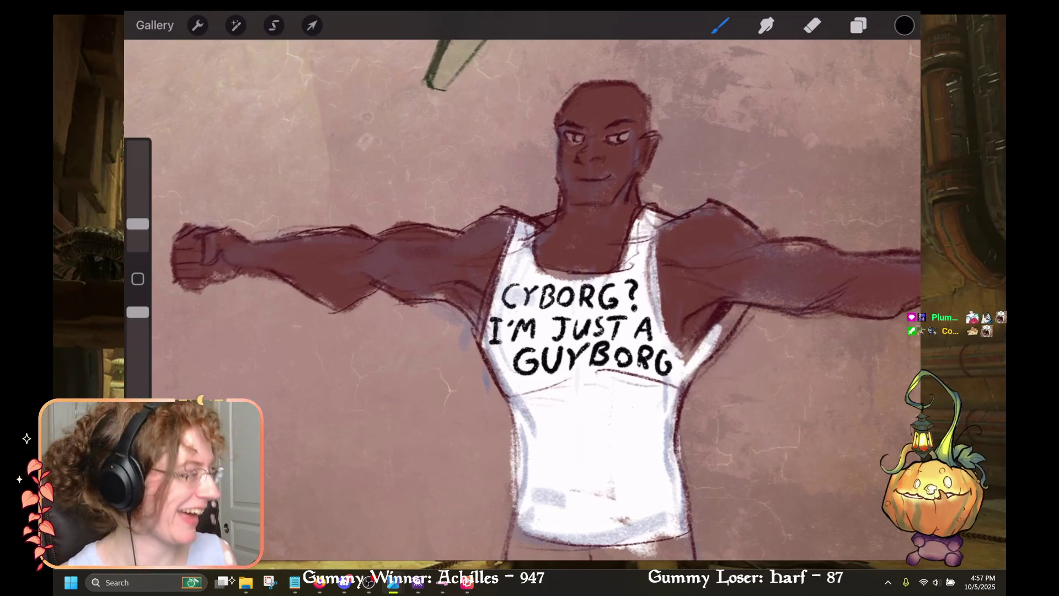
scroll(530, 297, down, 2)
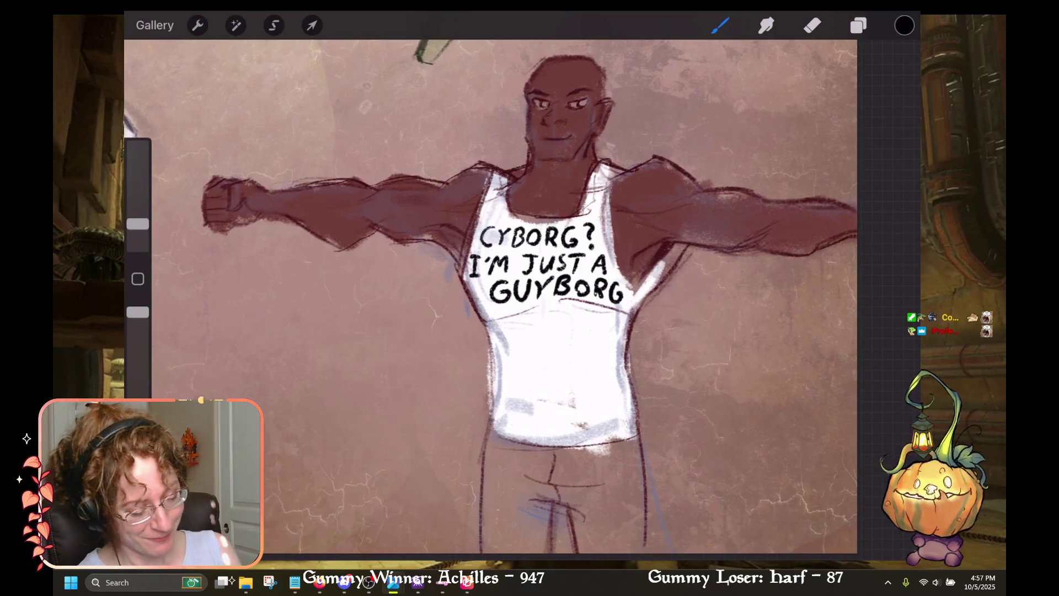
drag(491, 298, 574, 314)
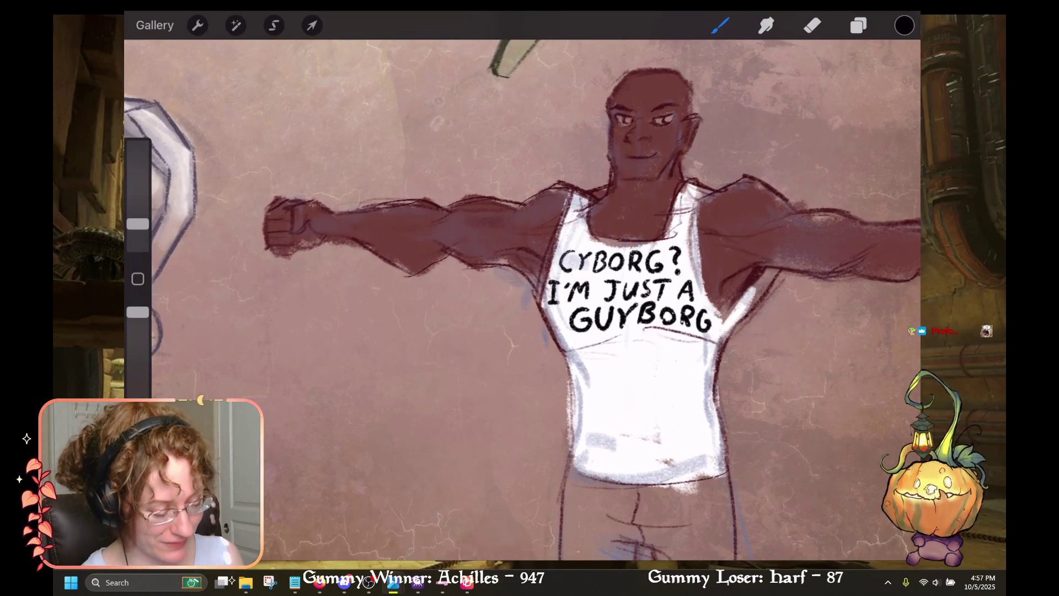
mouse_move(624, 289)
mouse_down()
mouse_move(579, 271)
mouse_move(571, 253)
mouse_move(603, 303)
mouse_move(579, 293)
mouse_move(568, 318)
mouse_move(571, 287)
mouse_up()
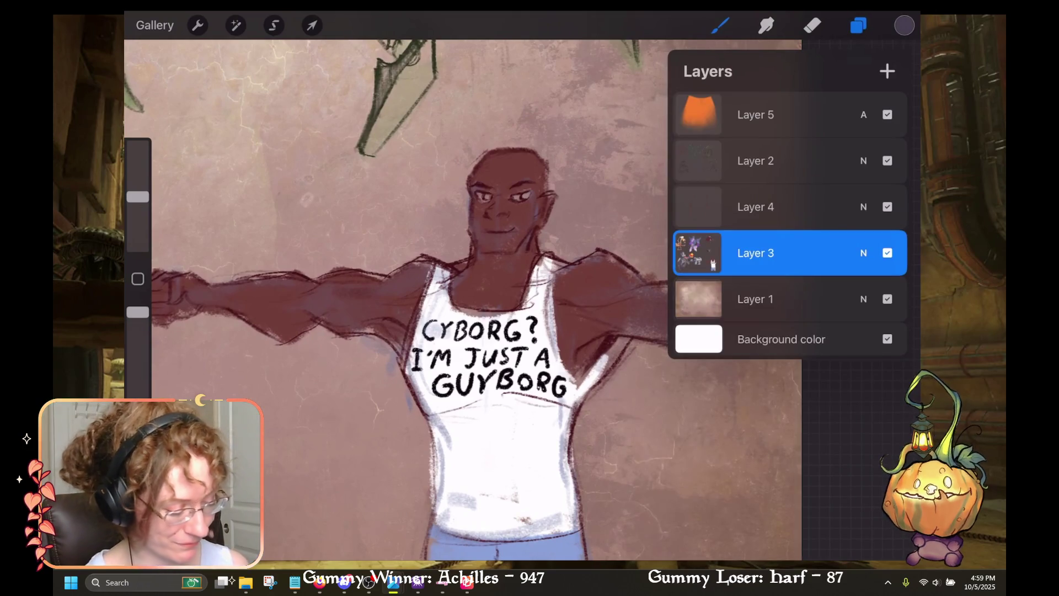
Step: On Layer 3, shrink the brush and colour the left eye's iris blue-grey
click(789, 207)
click(789, 252)
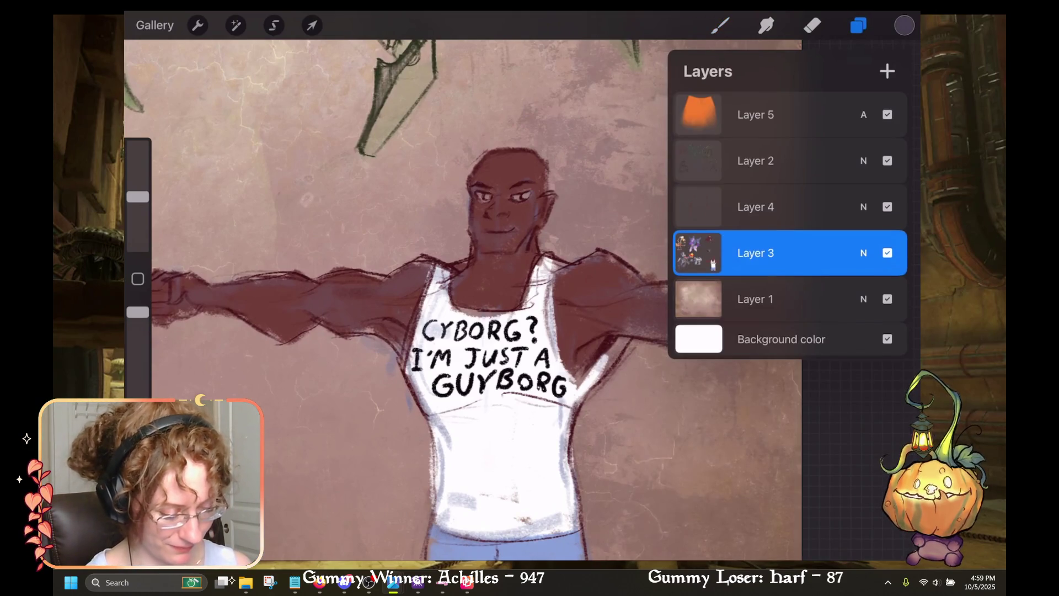
click(720, 24)
scroll(497, 249, up, 3)
drag(138, 197, 138, 218)
drag(518, 253, 534, 258)
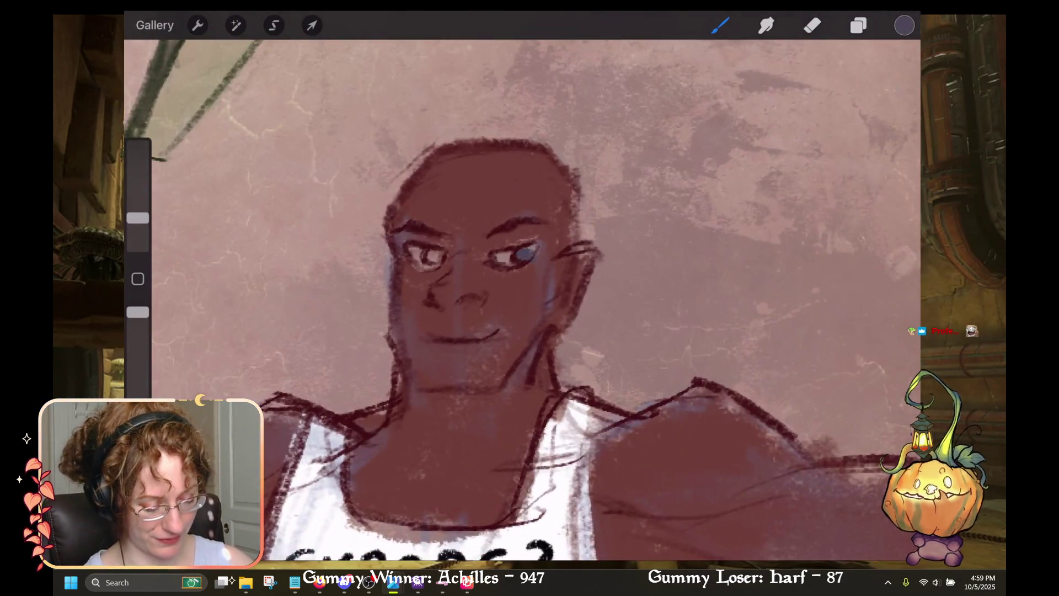
key(ctrl+z)
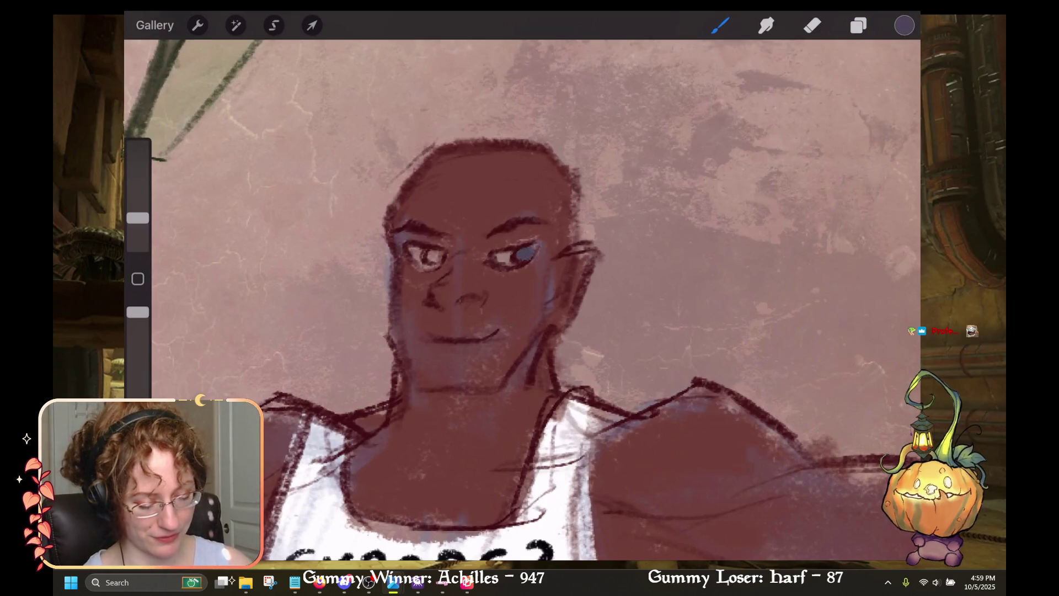
drag(428, 258, 441, 253)
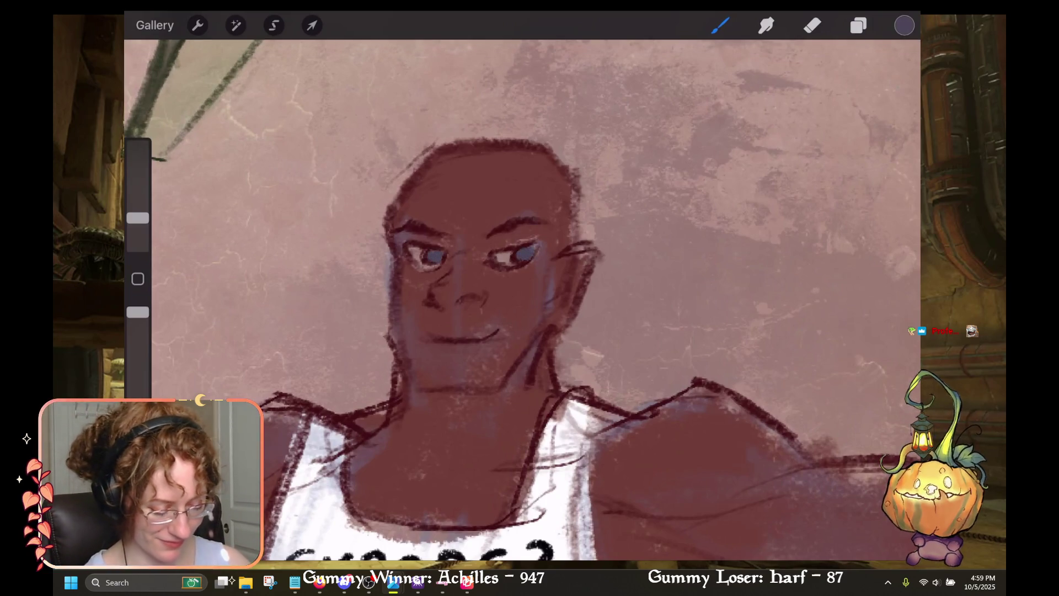
Step: Sample white from the shirt and brighten the whites of both eyes
scroll(529, 298, down, 2)
click(594, 362)
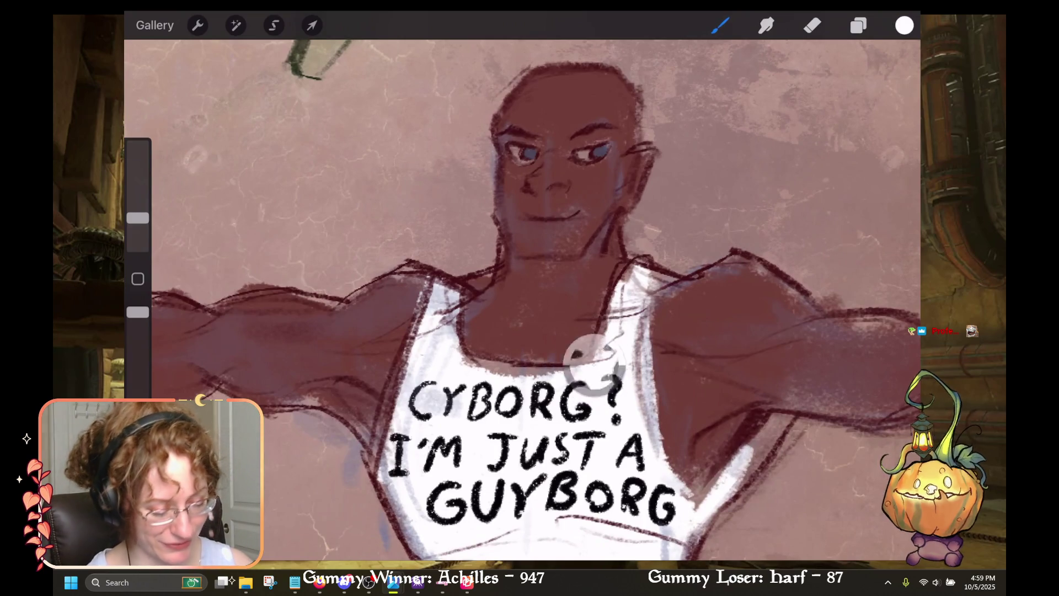
scroll(523, 300, up, 2)
drag(593, 189, 577, 161)
mouse_move(654, 212)
mouse_down()
mouse_move(668, 224)
mouse_move(670, 214)
mouse_move(668, 224)
mouse_up()
scroll(523, 301, down, 3)
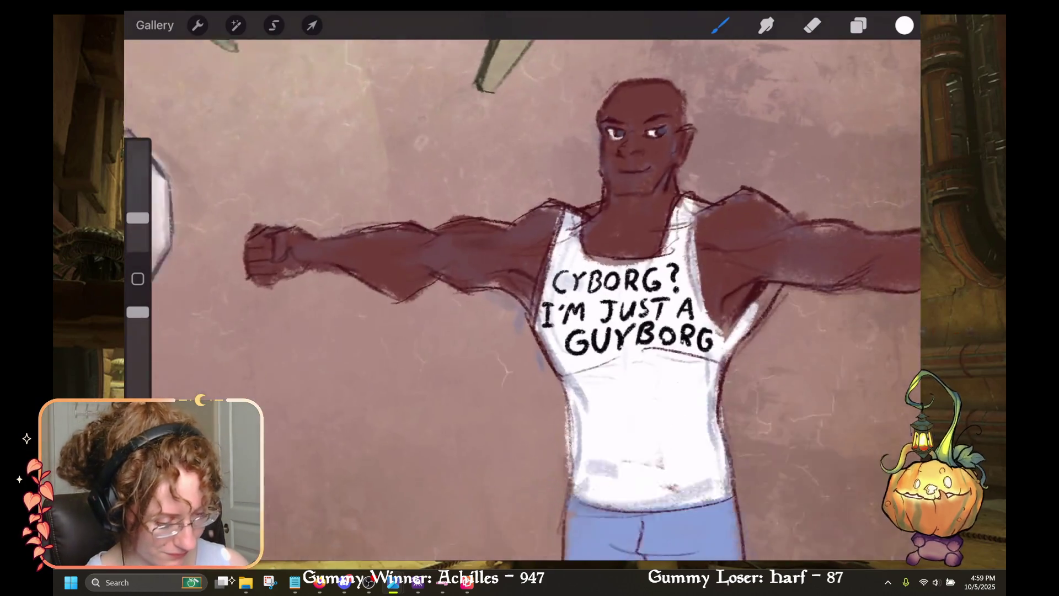
scroll(524, 300, up, 1)
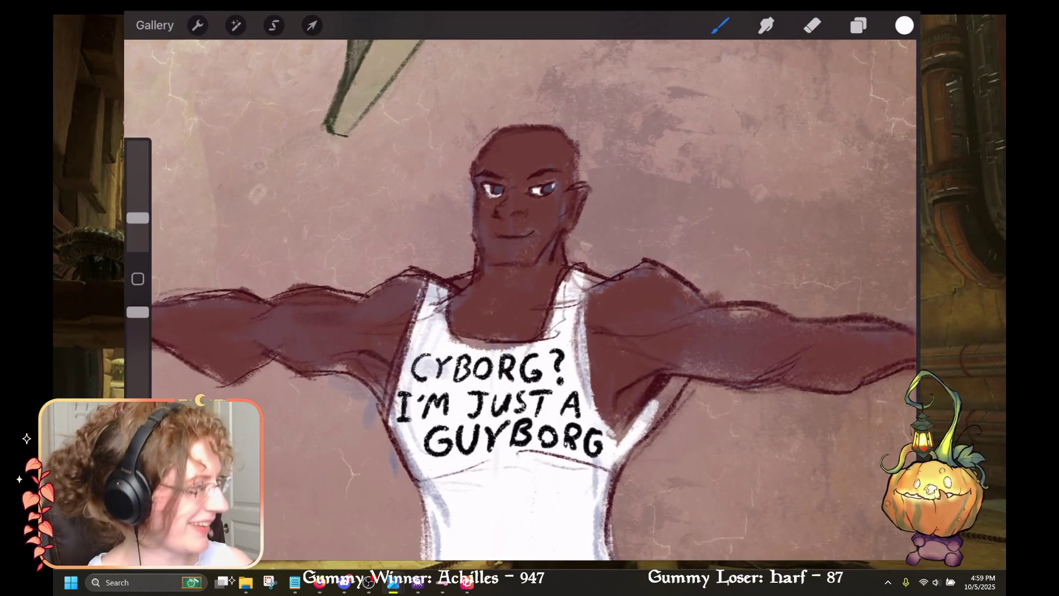
scroll(523, 300, up, 2)
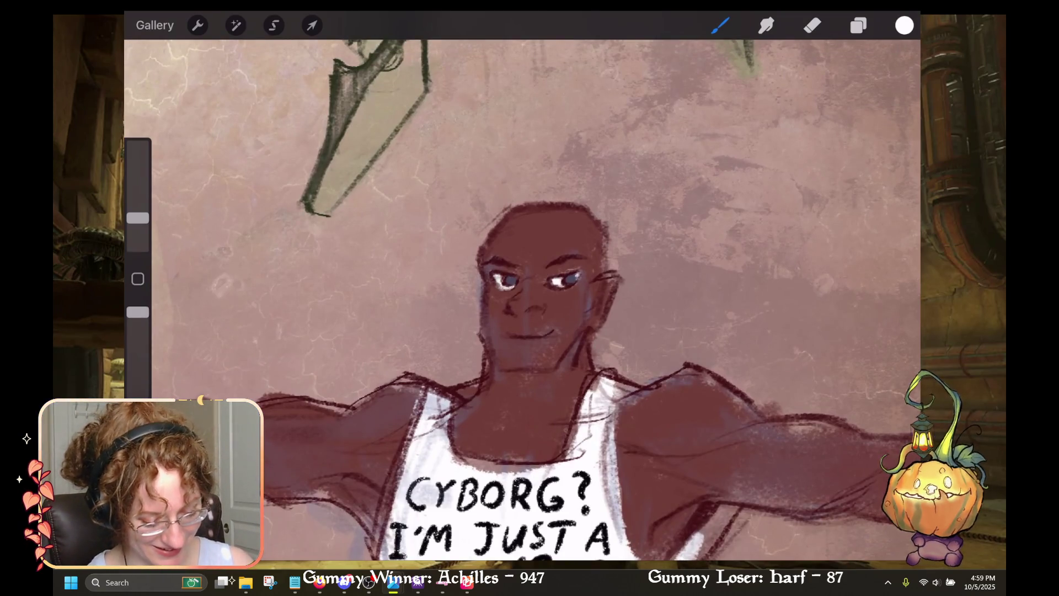
scroll(523, 300, down, 3)
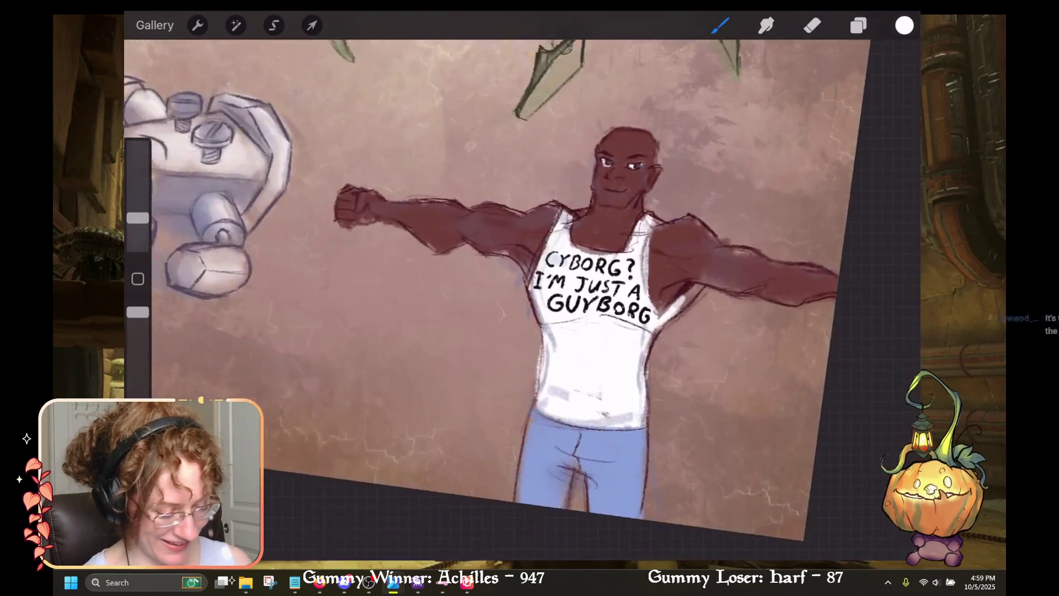
scroll(523, 301, up, 1)
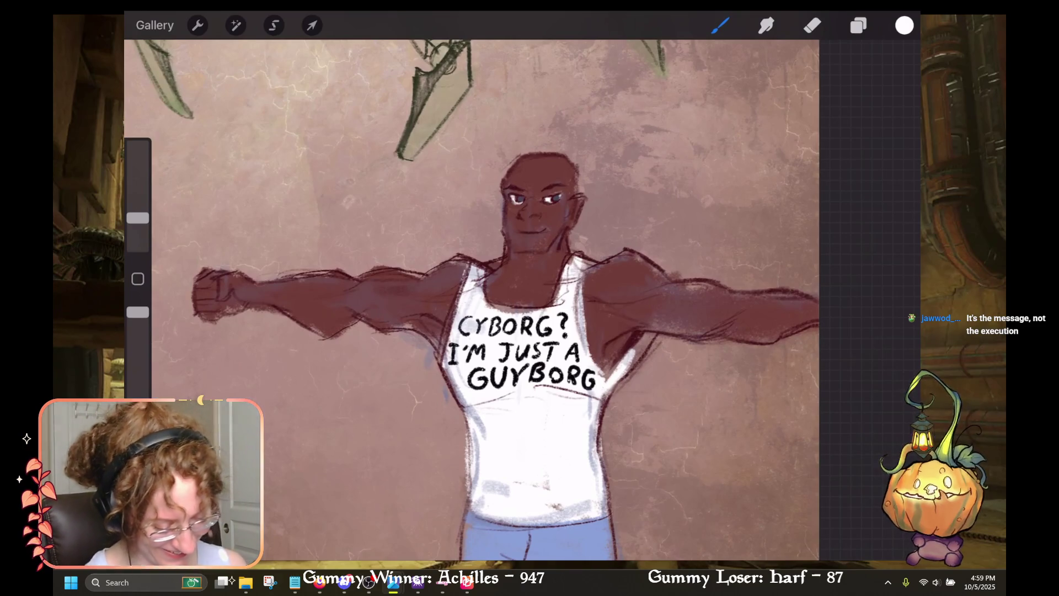
click(905, 25)
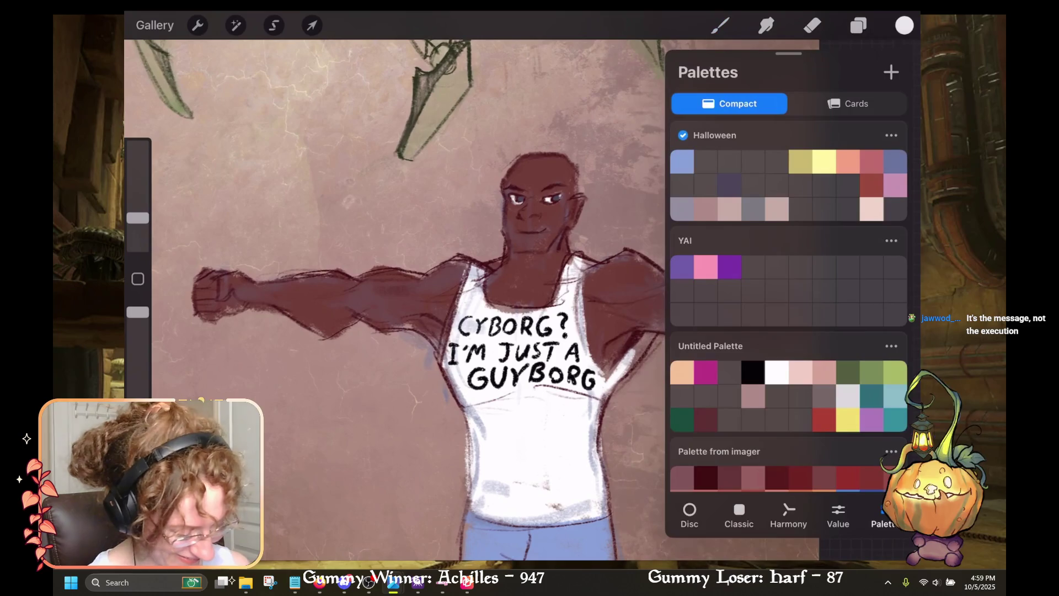
Step: On Layer 4, darken the tank top's left outline in dark red, undoing stray strokes
click(859, 25)
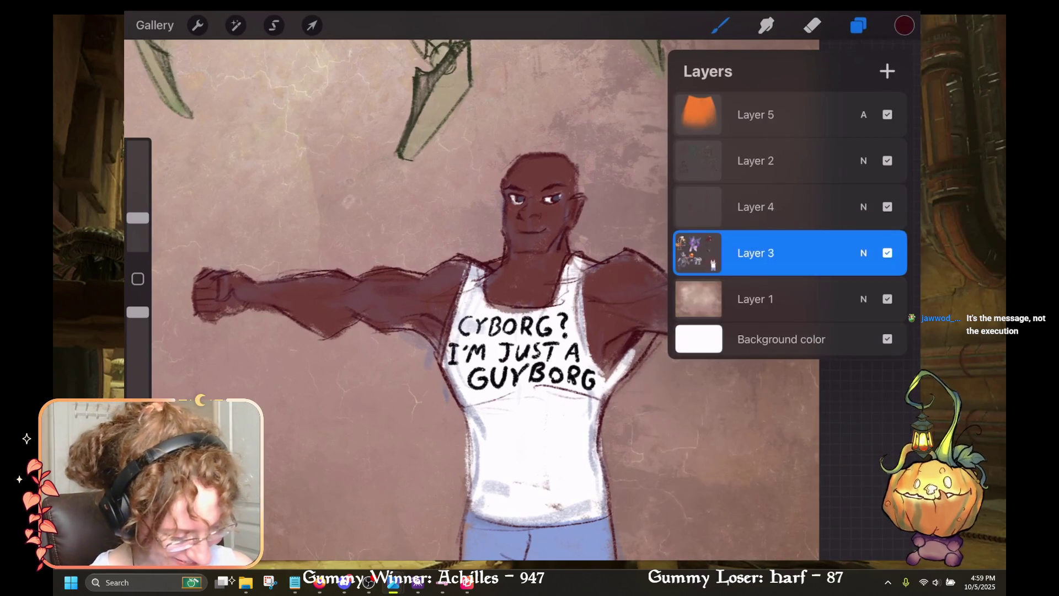
click(789, 207)
click(859, 25)
drag(497, 331, 591, 262)
drag(543, 306, 567, 411)
drag(563, 341, 565, 427)
key(ctrl+z)
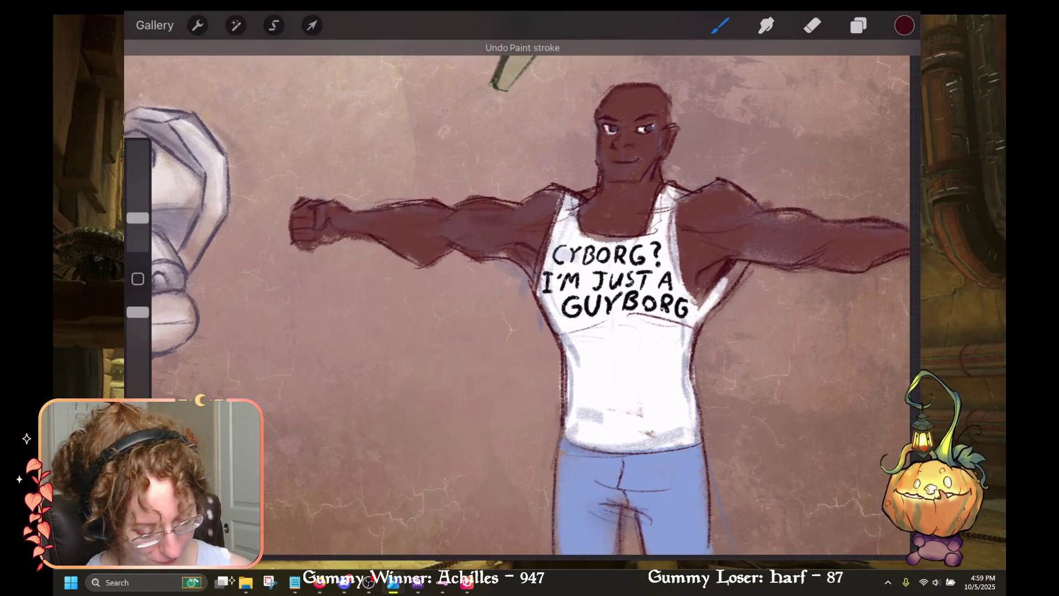
drag(565, 344, 565, 437)
drag(564, 374, 559, 509)
drag(558, 452, 555, 557)
drag(556, 506, 555, 555)
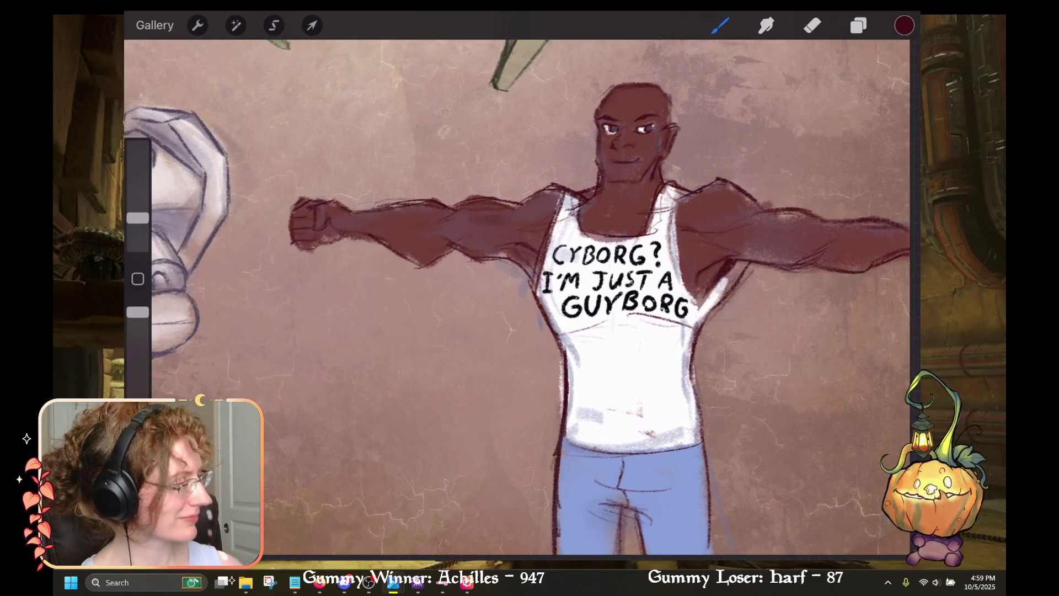
key(ctrl+z)
Step: Slightly enlarge the brush and outline the jeans' left edge and the torso's left side
scroll(522, 298, down, 5)
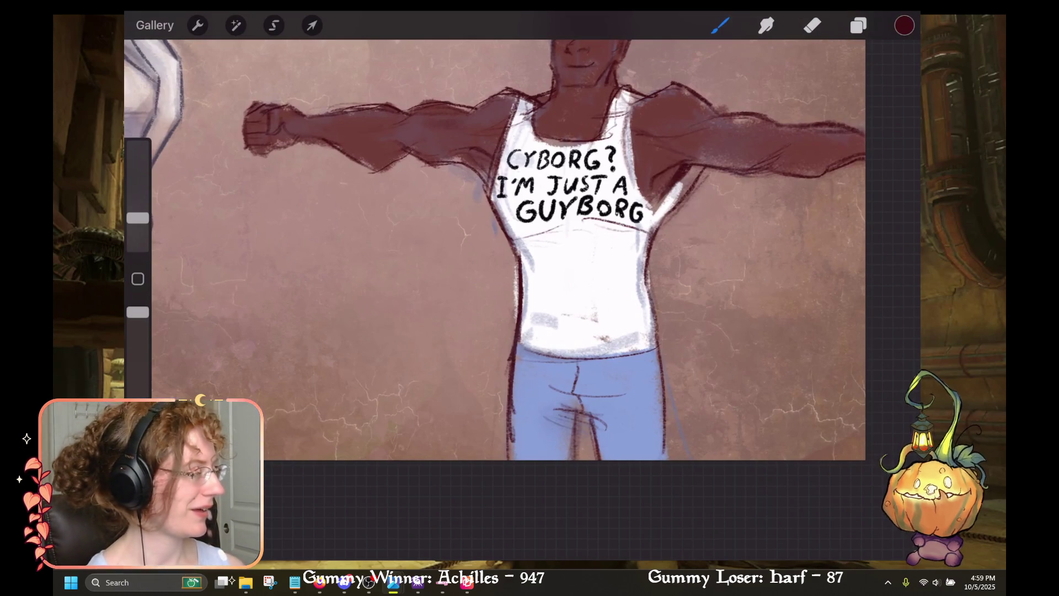
drag(138, 218, 138, 210)
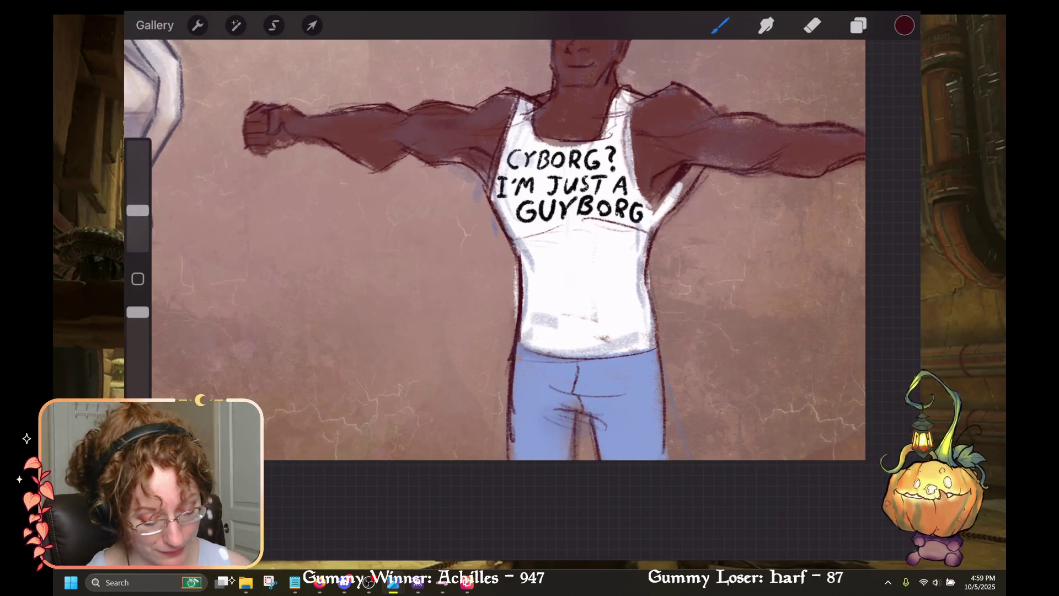
drag(512, 398, 514, 460)
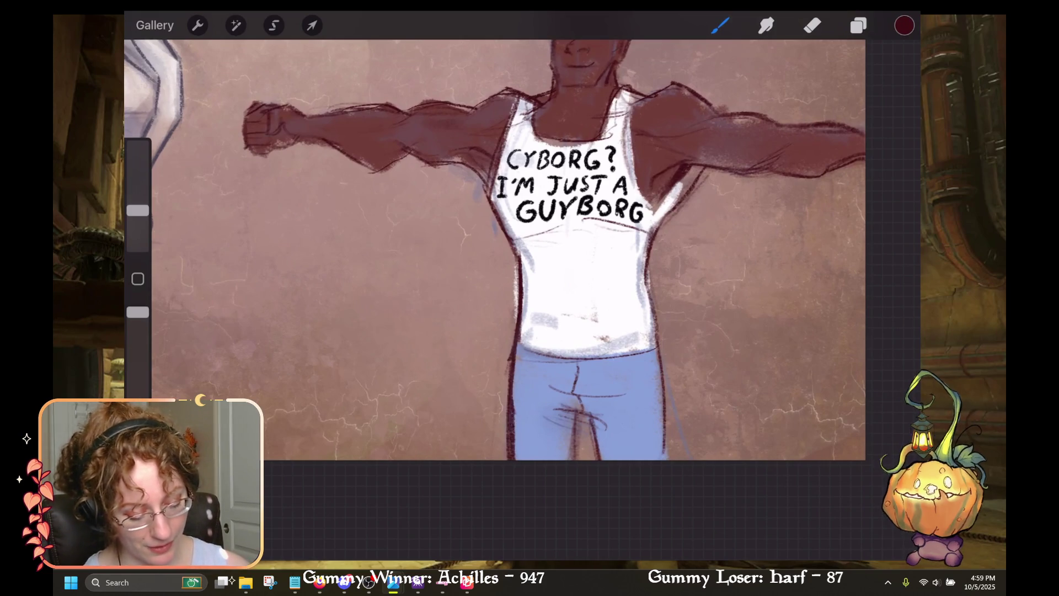
drag(508, 356, 507, 405)
drag(519, 257, 474, 168)
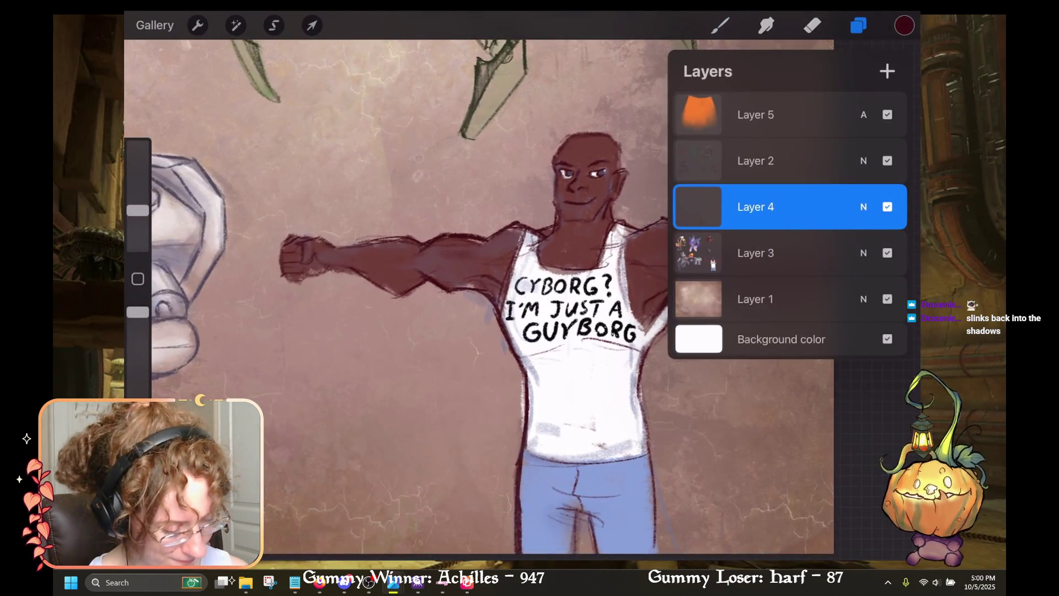
Step: Trace dark strokes along the face's left edge and the head's upper-left outline, undoing mistakes
click(720, 26)
scroll(552, 248, up, 5)
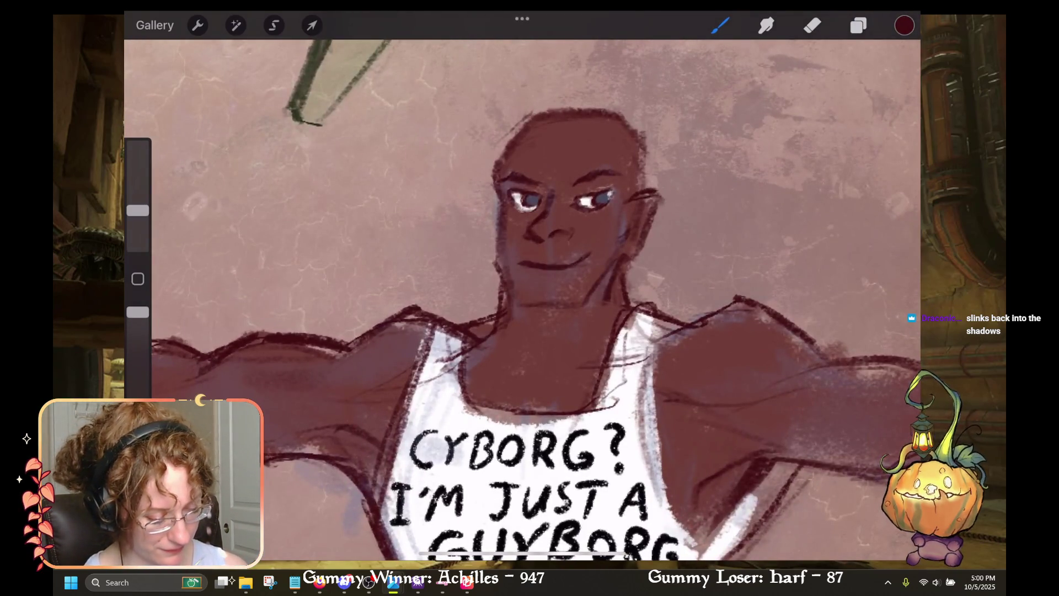
key(ctrl+z)
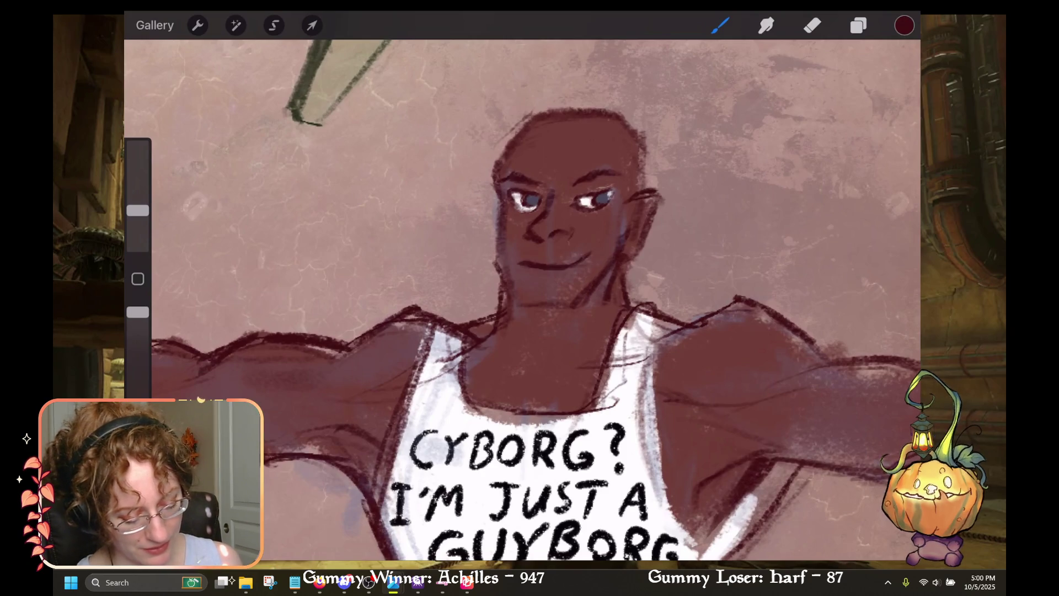
key(ctrl+z)
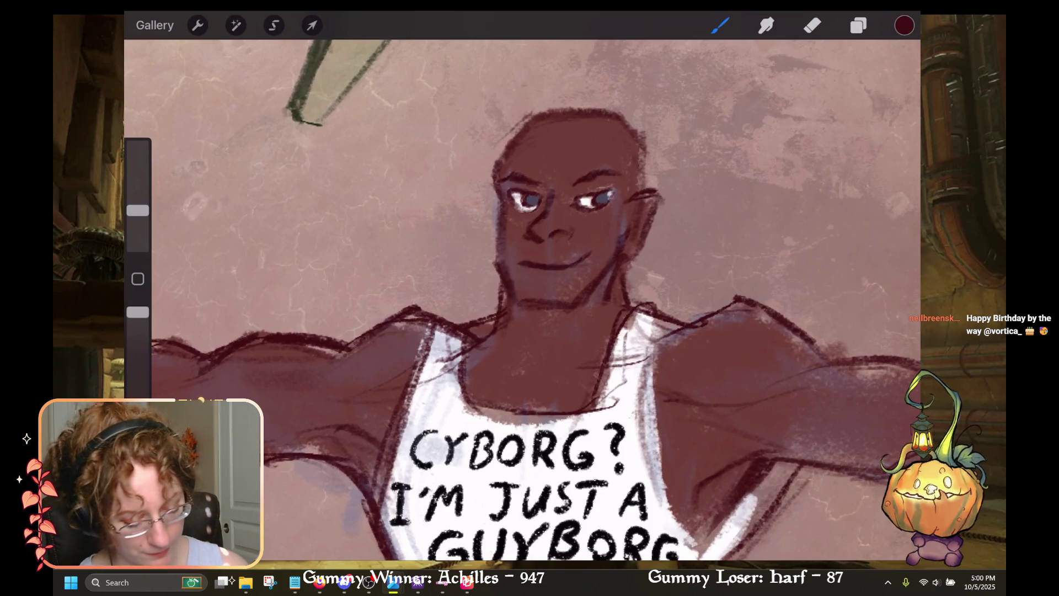
mouse_move(499, 265)
mouse_down()
mouse_move(504, 202)
mouse_move(489, 255)
mouse_move(499, 281)
mouse_up()
key(ctrl+z)
key(ctrl+z)
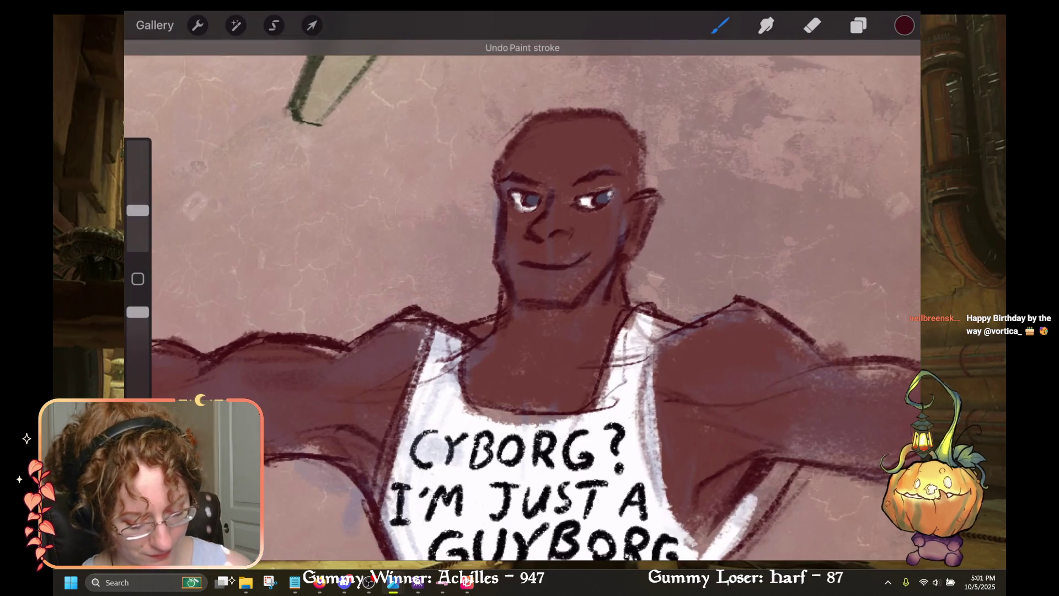
mouse_move(497, 207)
mouse_down()
mouse_move(500, 173)
mouse_move(536, 124)
mouse_up()
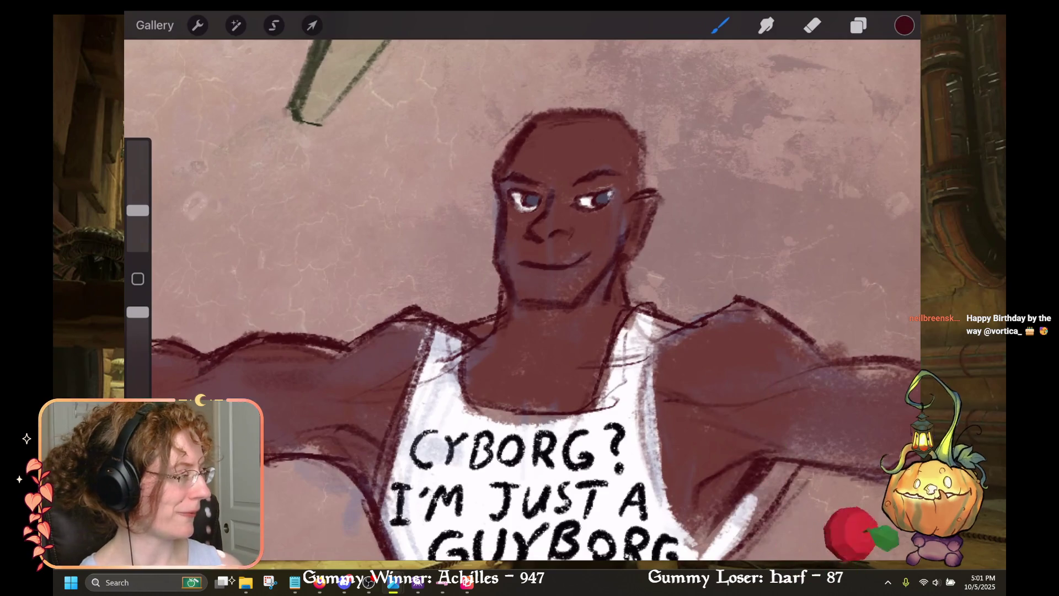
scroll(522, 298, down, 3)
scroll(496, 298, down, 3)
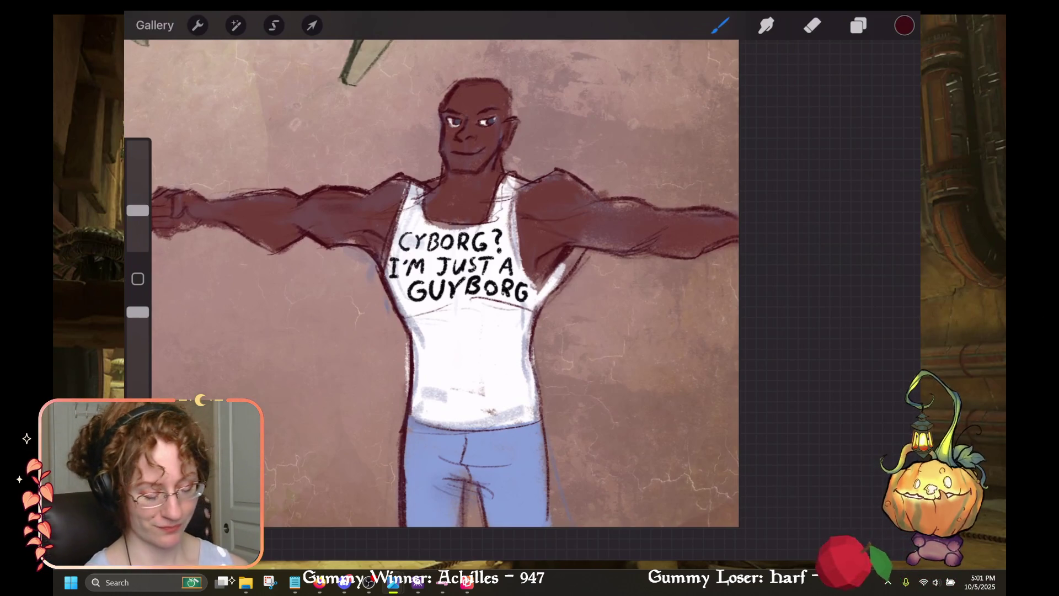
scroll(522, 298, up, 2)
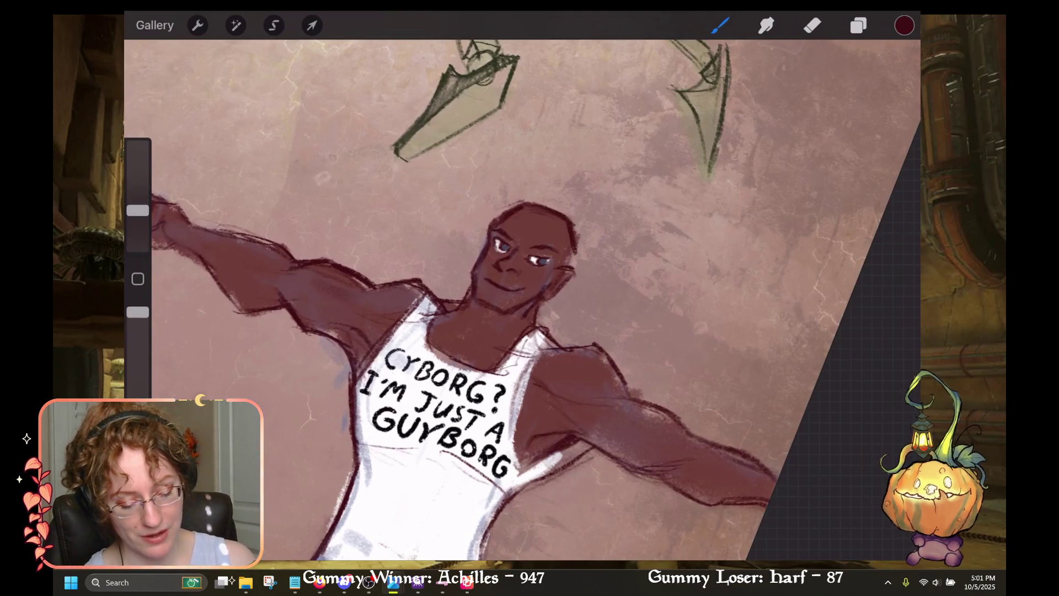
scroll(522, 298, up, 2)
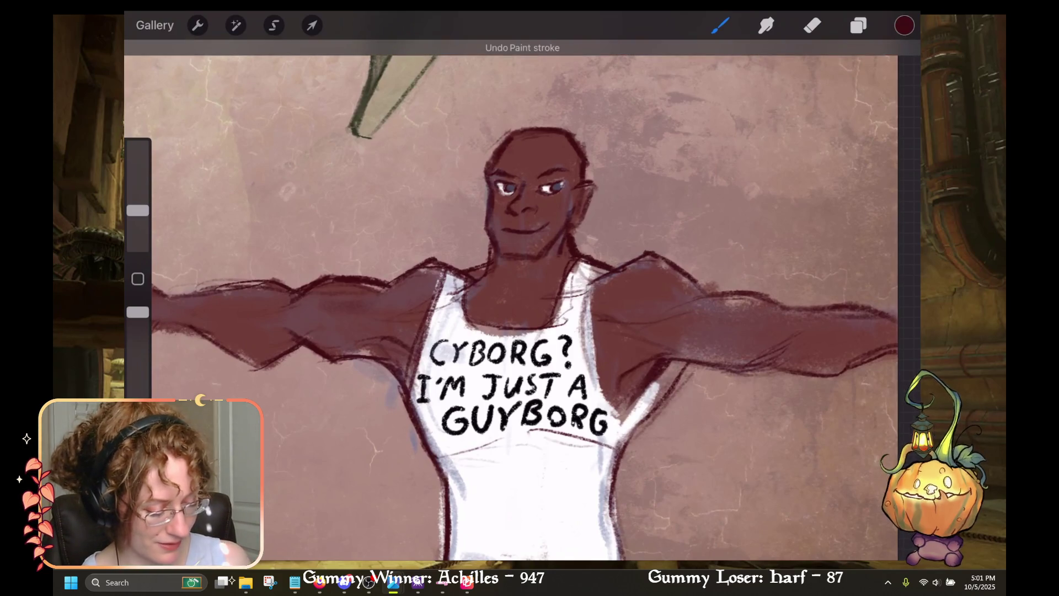
Step: Darken the right shoulder, the right arm's edges and the underside of the fist
mouse_move(684, 270)
mouse_down()
mouse_move(712, 292)
mouse_move(765, 295)
mouse_up()
mouse_move(513, 387)
mouse_down()
mouse_move(603, 213)
mouse_move(442, 232)
mouse_up()
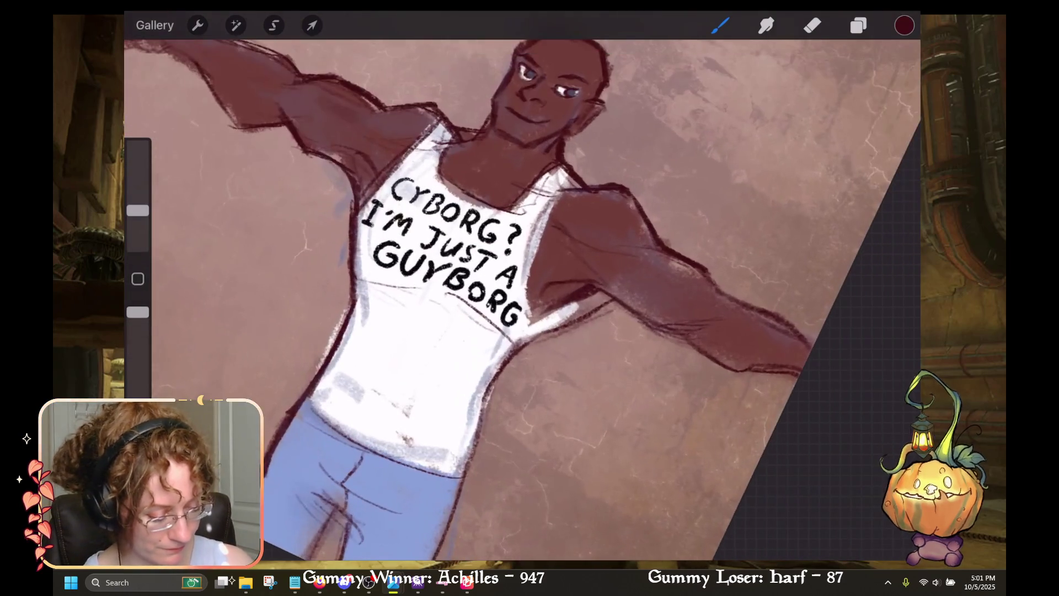
mouse_move(711, 276)
mouse_down()
mouse_move(736, 309)
mouse_move(795, 328)
mouse_up()
mouse_move(552, 83)
mouse_down()
mouse_move(620, 225)
mouse_move(822, 221)
mouse_up()
mouse_move(402, 321)
mouse_down()
mouse_move(434, 311)
mouse_move(395, 324)
mouse_move(374, 312)
mouse_move(392, 315)
mouse_move(375, 328)
mouse_move(356, 315)
mouse_move(359, 277)
mouse_up()
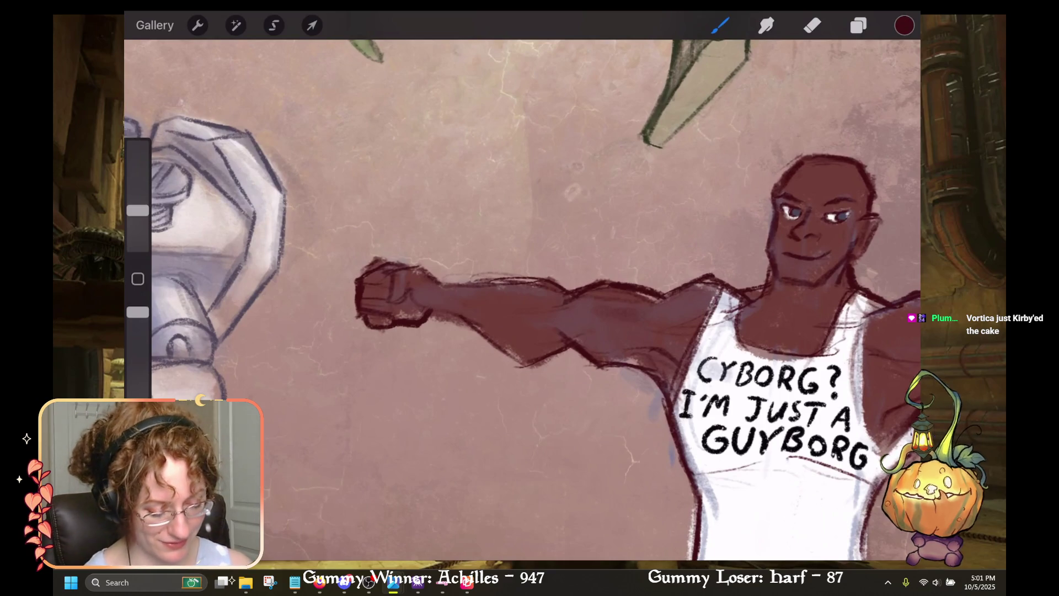
drag(441, 282, 558, 276)
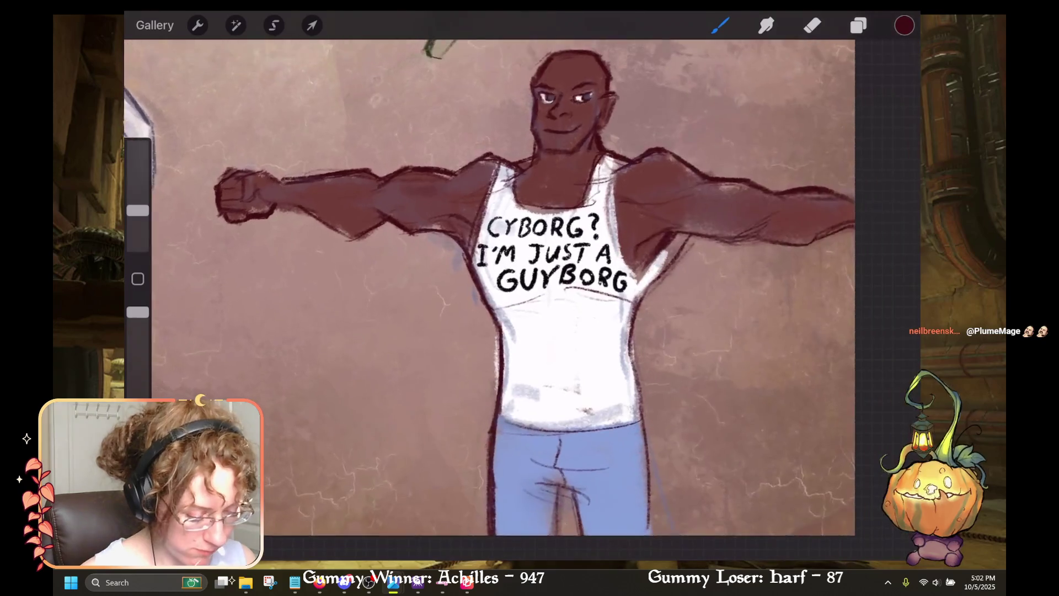
Step: Outline the right side of the tank top and jeans in dark strokes
drag(631, 313, 654, 483)
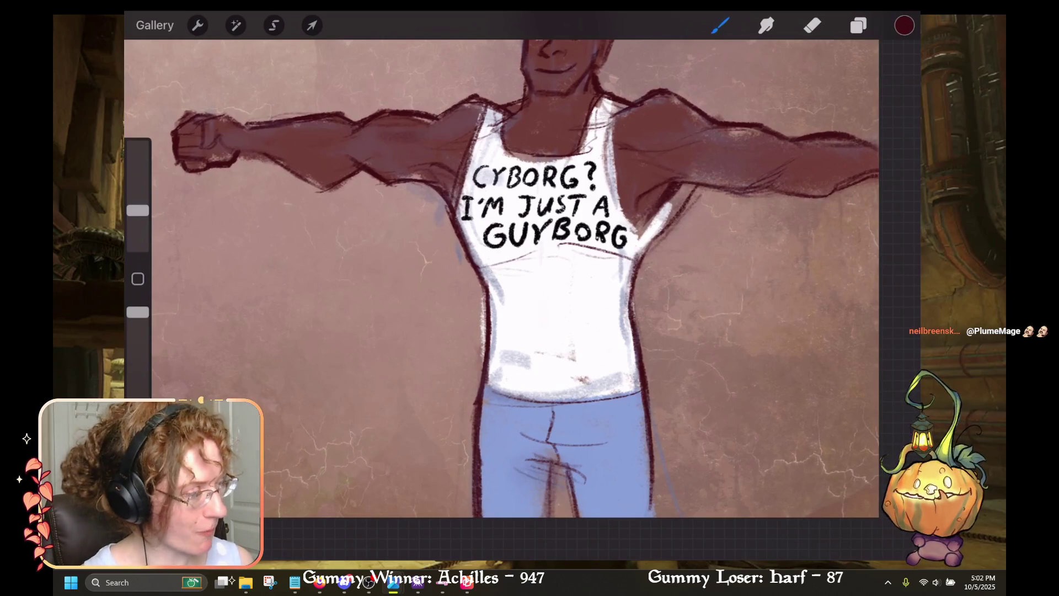
drag(631, 329, 648, 242)
drag(684, 213, 656, 243)
drag(698, 197, 657, 248)
Step: Hatch shadow near the right and left armpits
drag(684, 216, 702, 186)
mouse_move(674, 221)
mouse_down()
mouse_move(694, 182)
mouse_move(678, 193)
mouse_up()
drag(679, 207, 684, 183)
scroll(497, 276, up, 3)
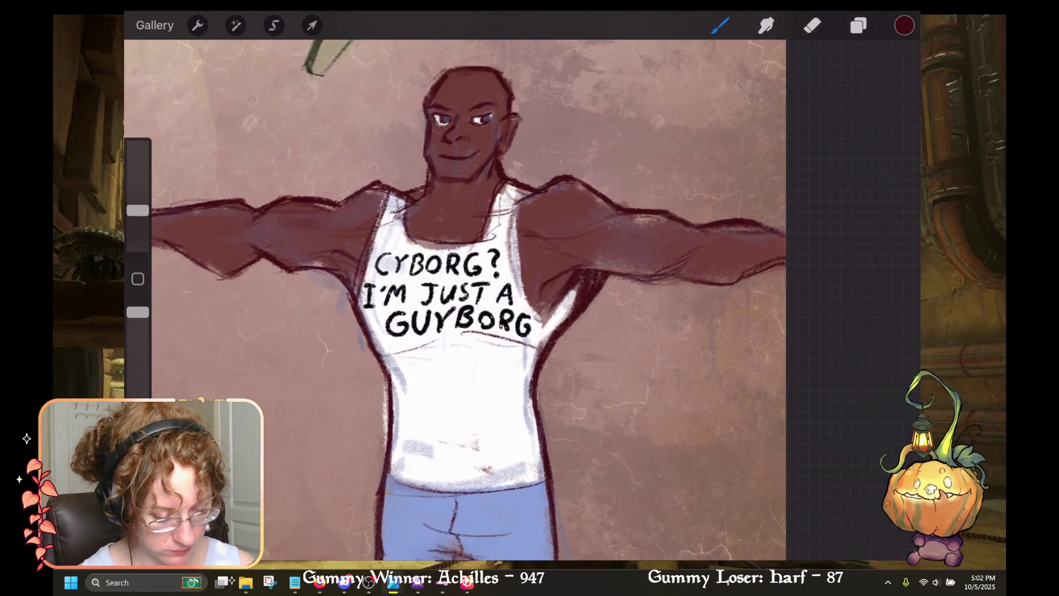
drag(562, 273, 601, 257)
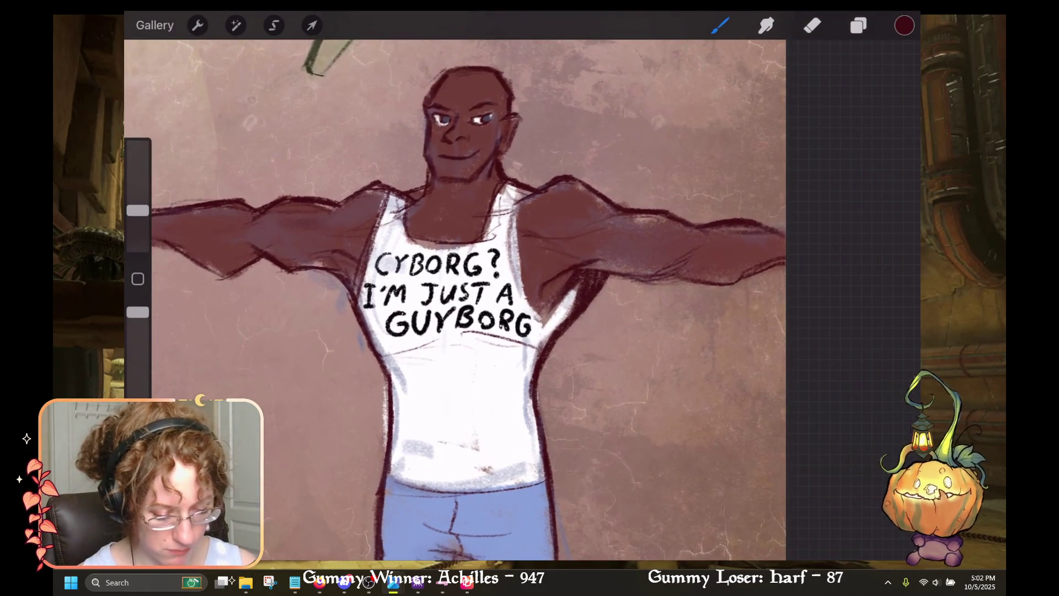
drag(354, 293, 337, 255)
drag(342, 267, 325, 247)
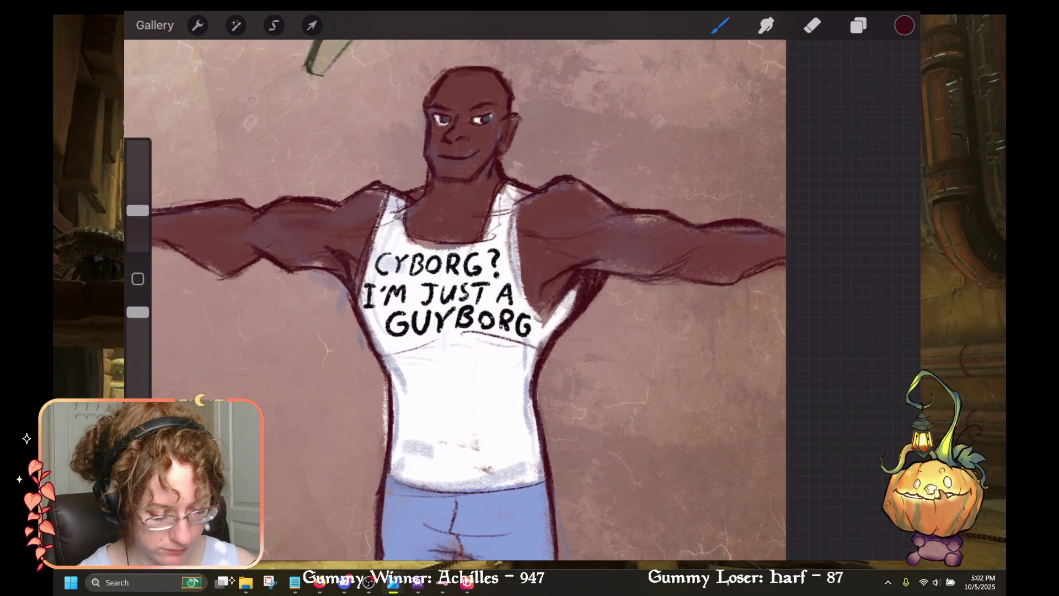
Step: Lighten the left armpit hatching with a smaller eraser
click(859, 25)
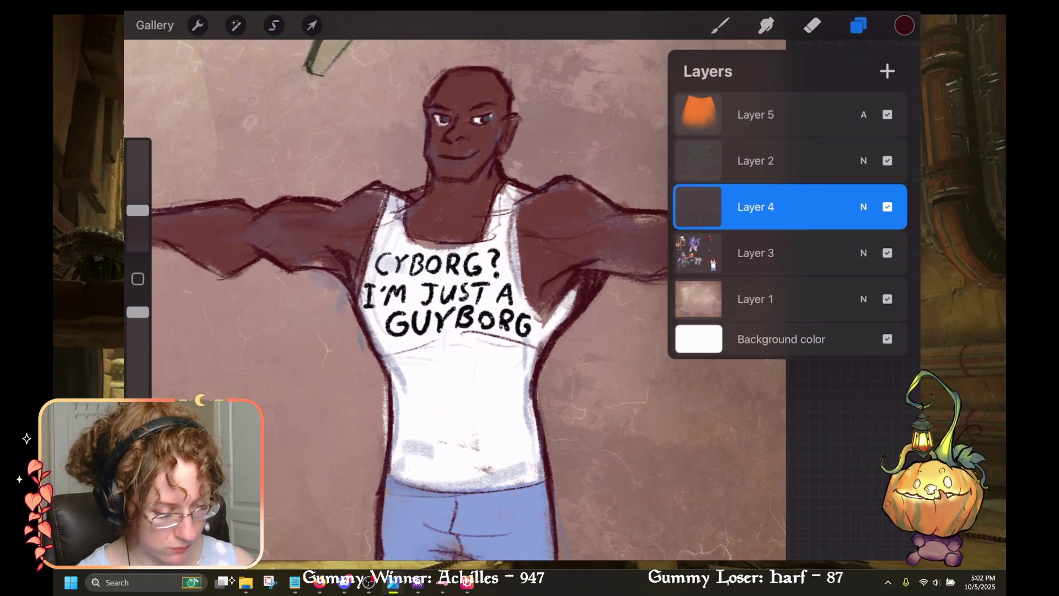
click(773, 161)
click(812, 26)
drag(138, 221, 138, 235)
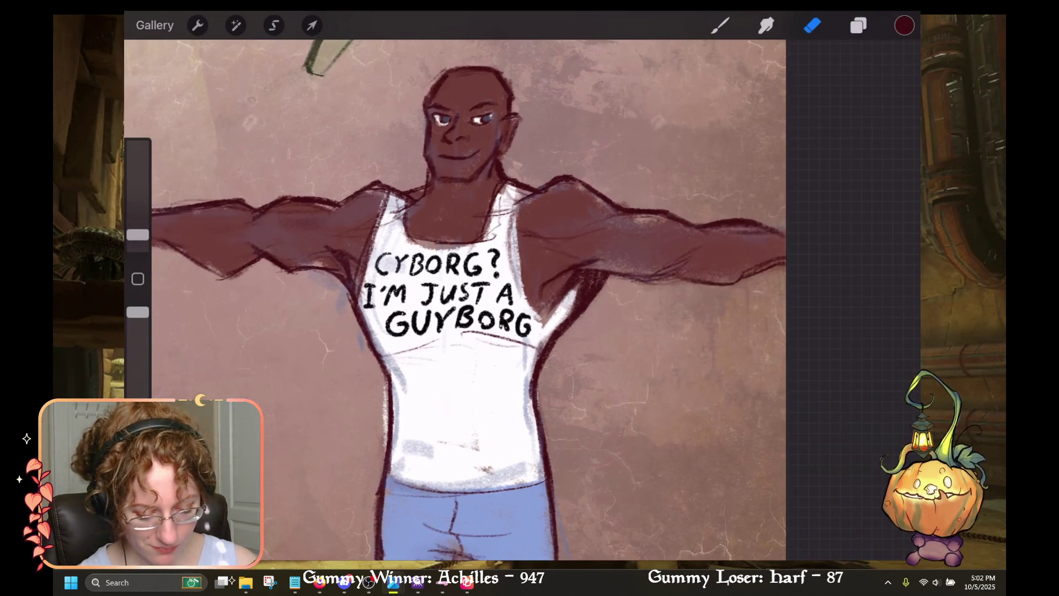
drag(359, 271, 349, 254)
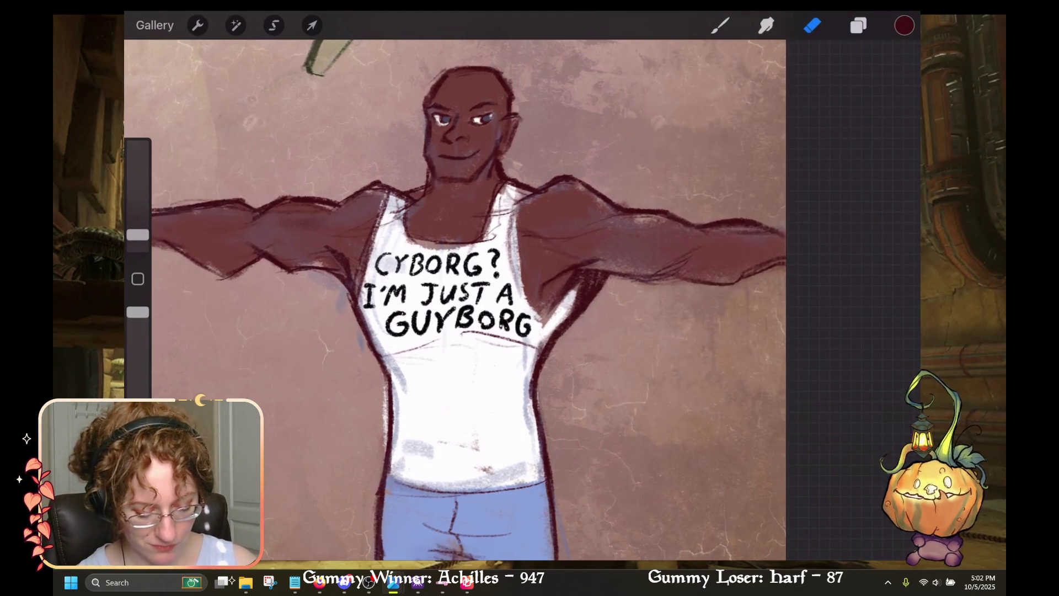
Step: Switch to Layer 2 and darken the shading on the left forearm
drag(455, 300, 588, 292)
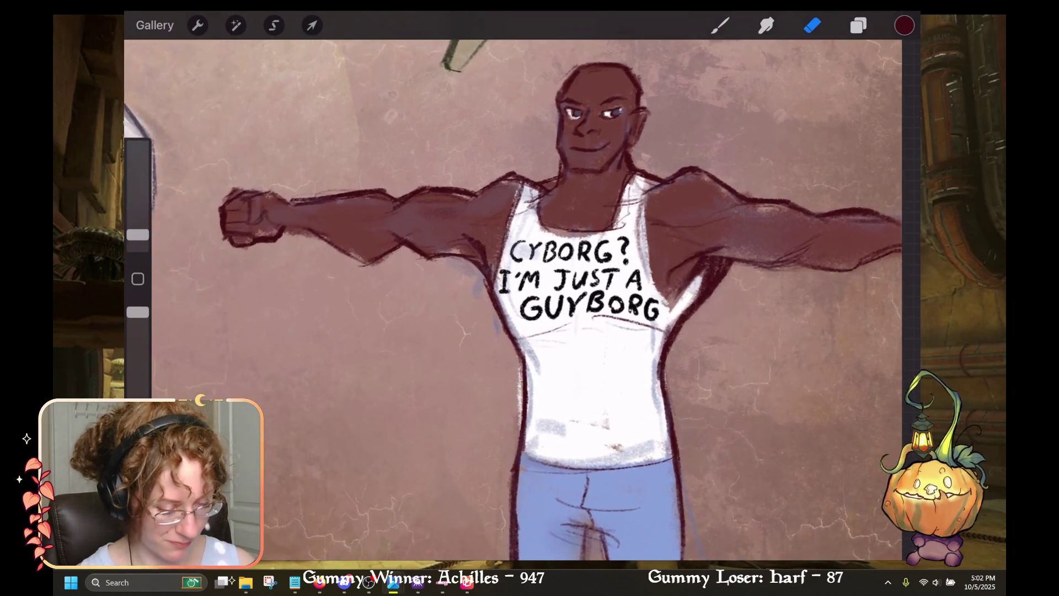
click(859, 25)
click(859, 26)
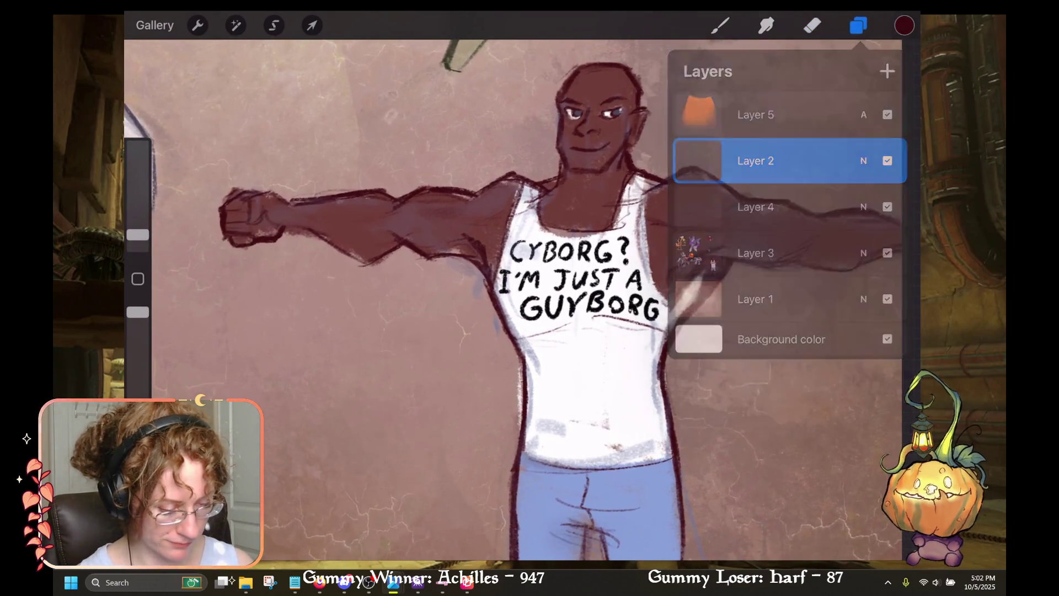
click(720, 25)
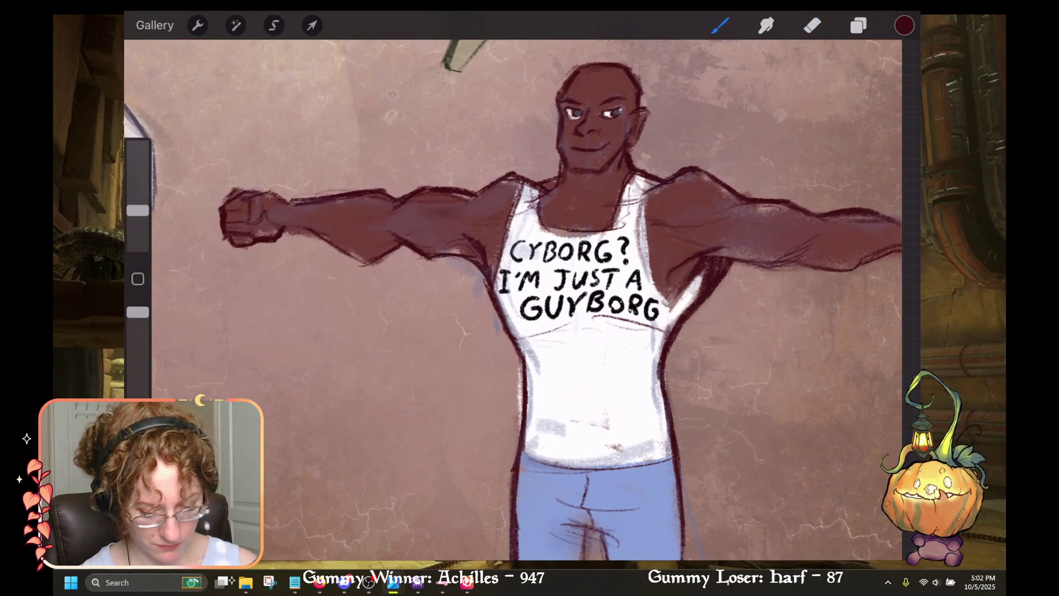
drag(327, 223, 376, 227)
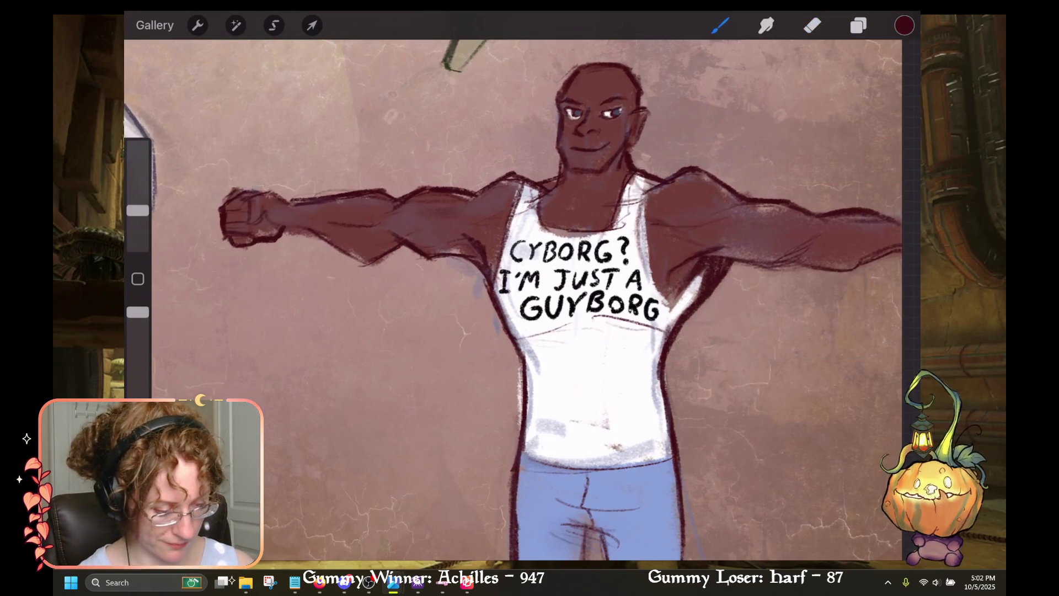
Step: Darken the right forearm shading, then turn the canvas upright and reselect the brush
drag(589, 309, 484, 254)
drag(745, 233, 791, 241)
mouse_move(477, 221)
mouse_down()
mouse_move(579, 291)
mouse_move(530, 325)
mouse_move(603, 248)
mouse_move(549, 260)
mouse_move(546, 287)
mouse_move(634, 320)
mouse_move(739, 325)
mouse_move(546, 265)
mouse_up()
click(273, 25)
click(720, 25)
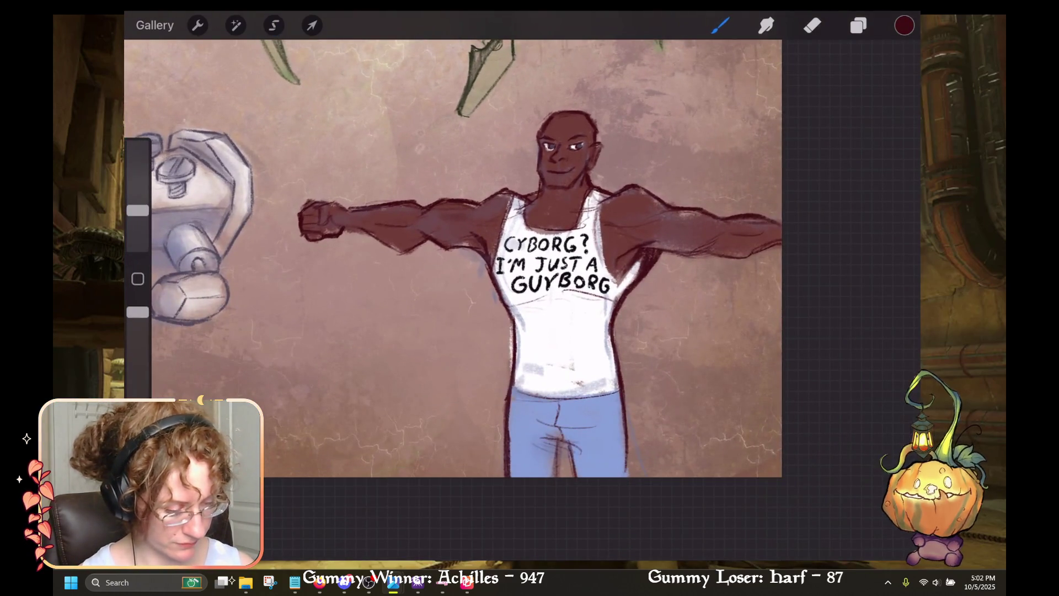
Step: Pick an orange swatch from the Palette from imager
click(905, 25)
scroll(789, 303, up, 5)
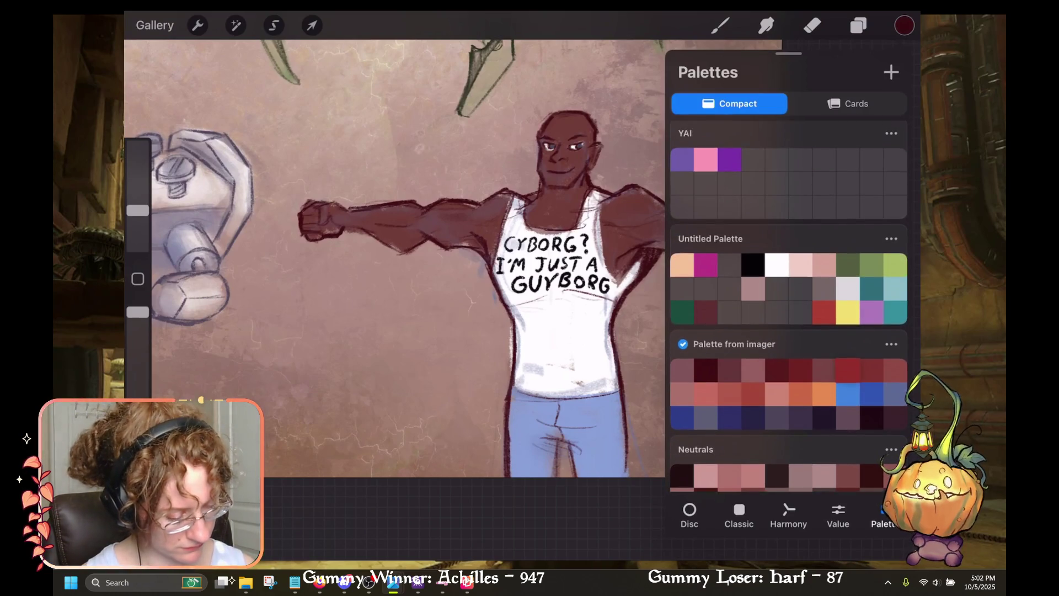
click(801, 394)
click(825, 393)
click(800, 394)
click(720, 25)
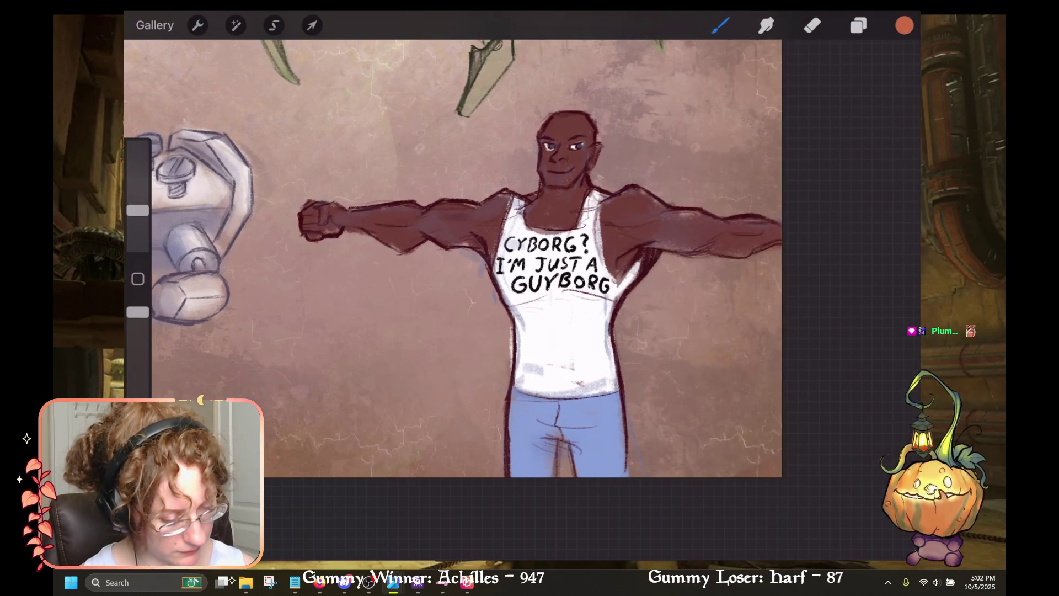
click(720, 24)
Step: Make Layer 3 the active painting layer
click(858, 25)
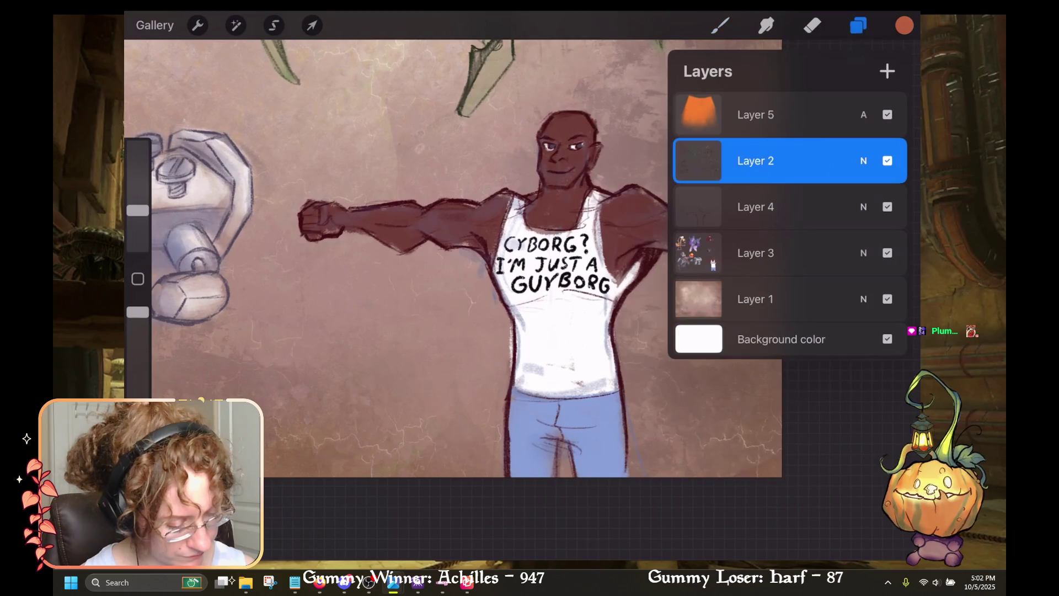
click(756, 252)
click(756, 253)
click(756, 253)
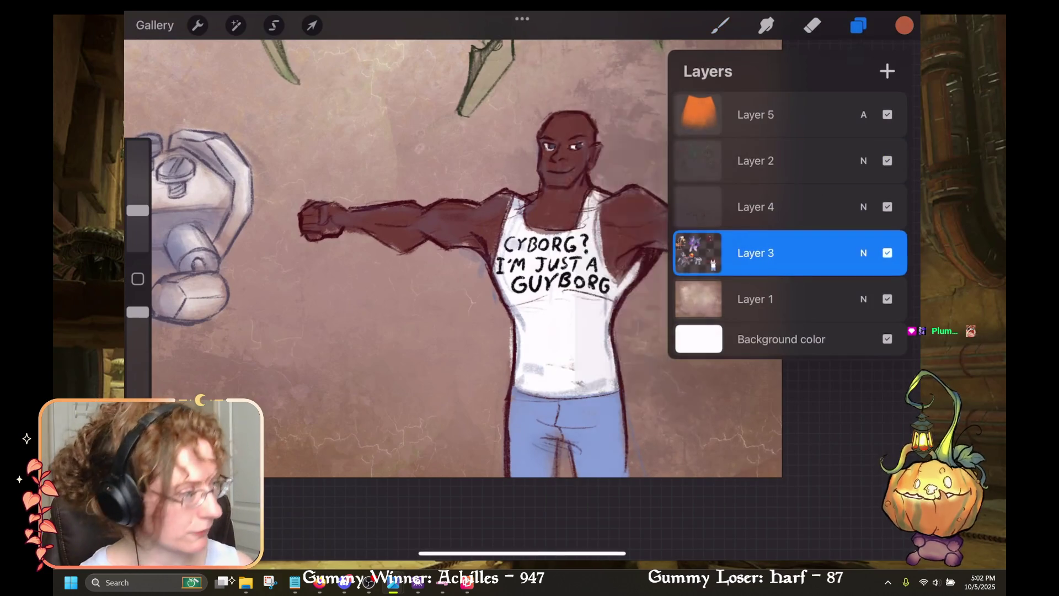
click(858, 25)
Step: Rotate the figure diagonally, try a light stroke beside the head, and undo it
drag(607, 232, 540, 320)
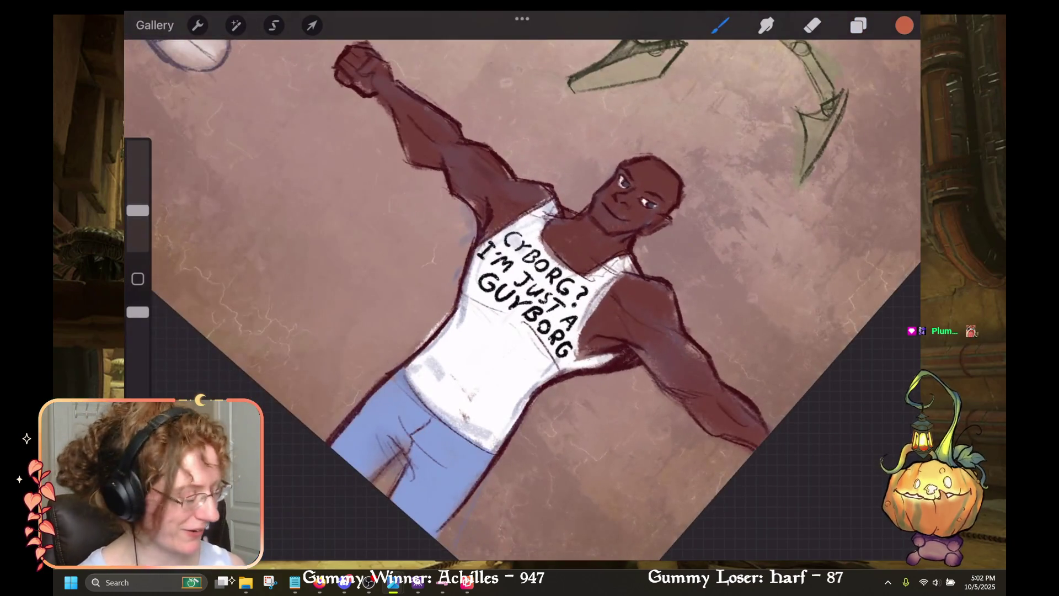
drag(661, 226, 674, 178)
key(ctrl+z)
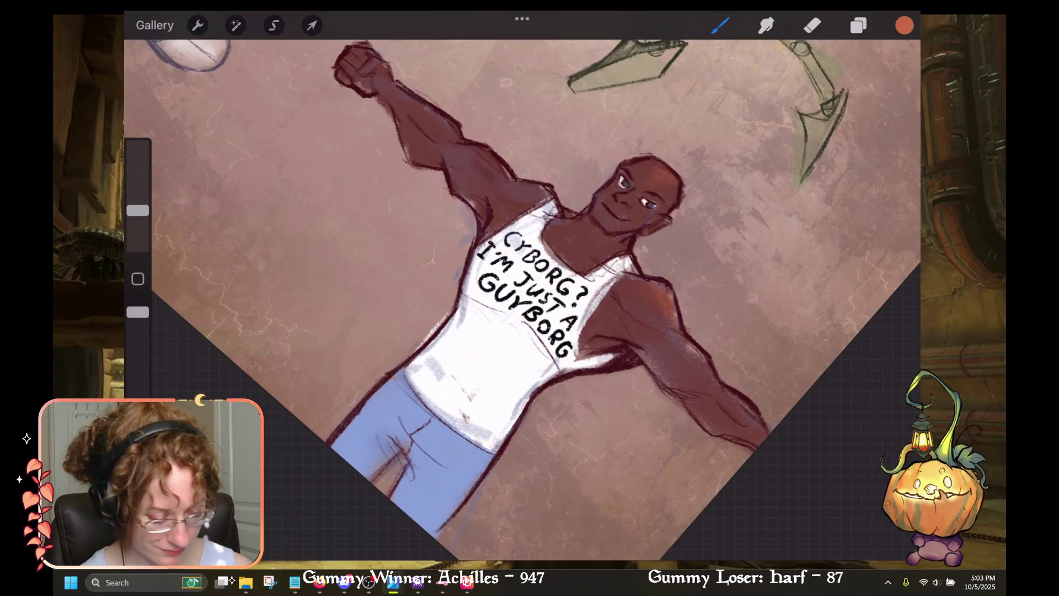
key(ctrl+z)
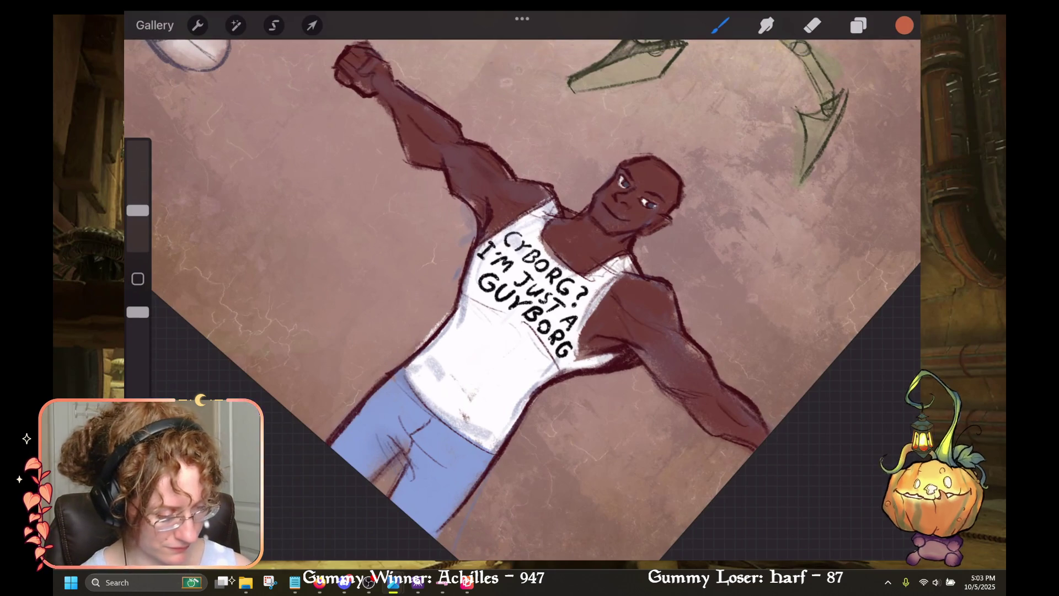
Step: Set Neutrals as the default palette after picking a dusty mauve
key(c)
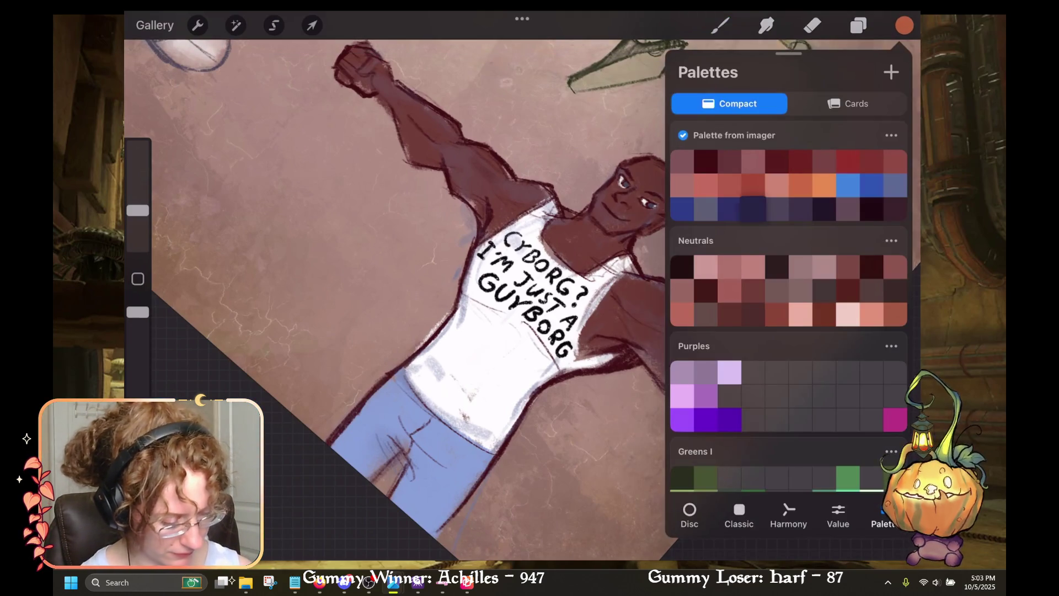
click(848, 291)
click(800, 266)
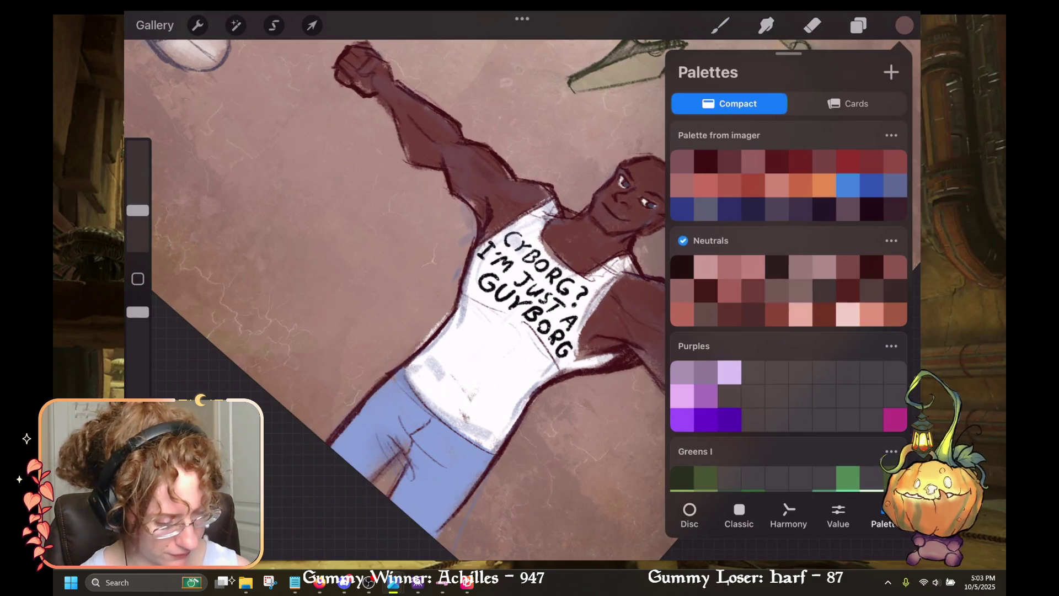
key(b)
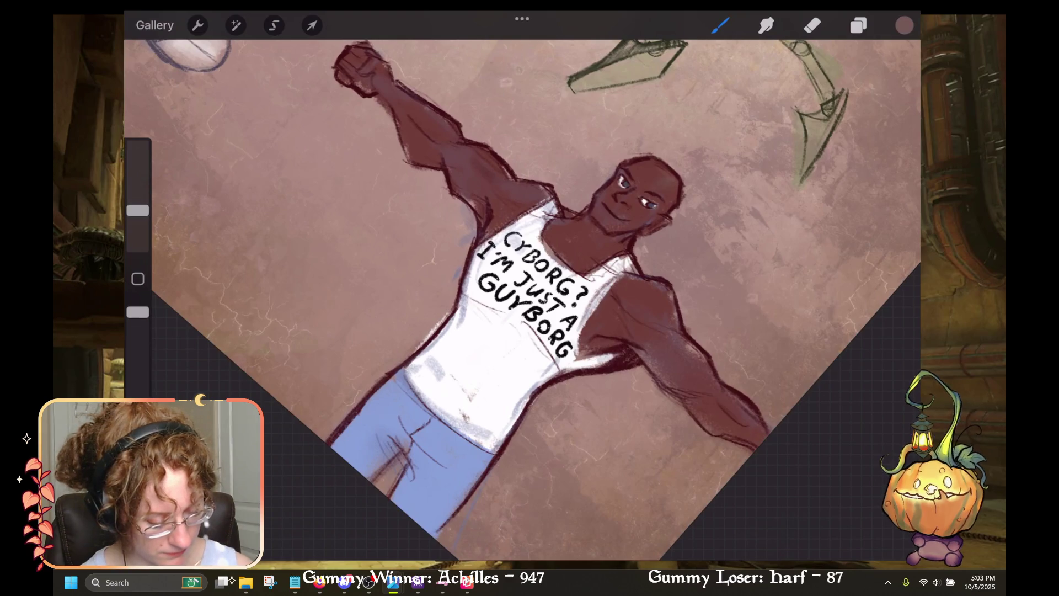
Step: Try the light blue from the Halloween palette and undo the last paint stroke
key(c)
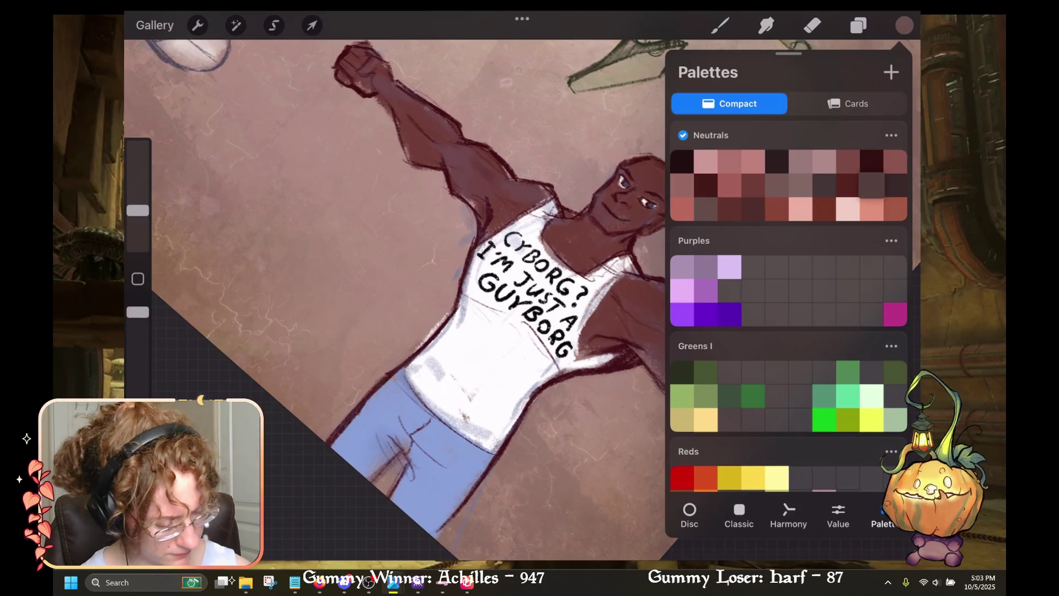
scroll(789, 309, down, 10)
scroll(789, 309, up, 2)
click(682, 162)
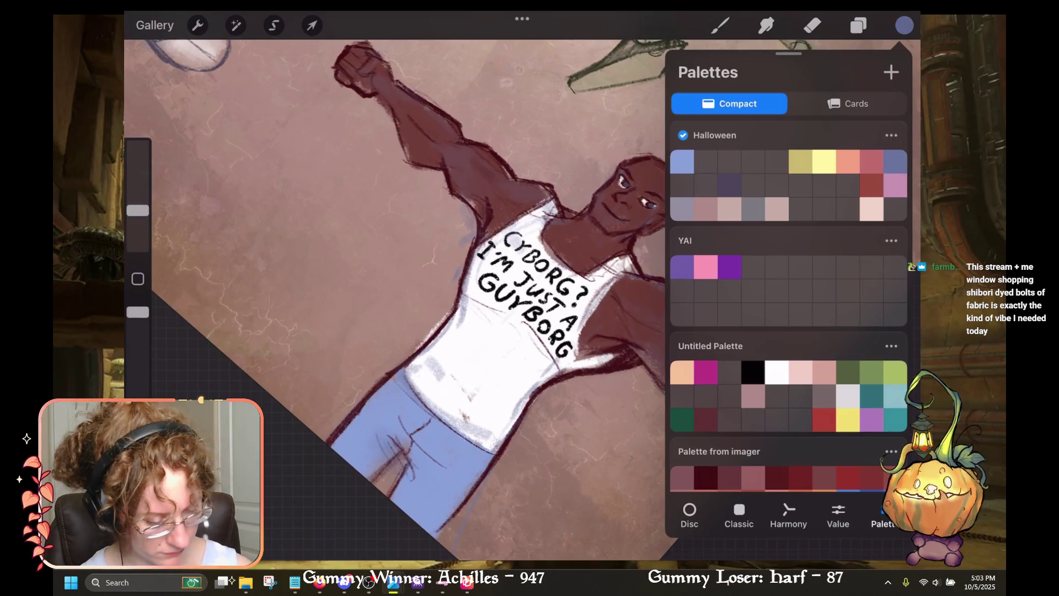
key(c)
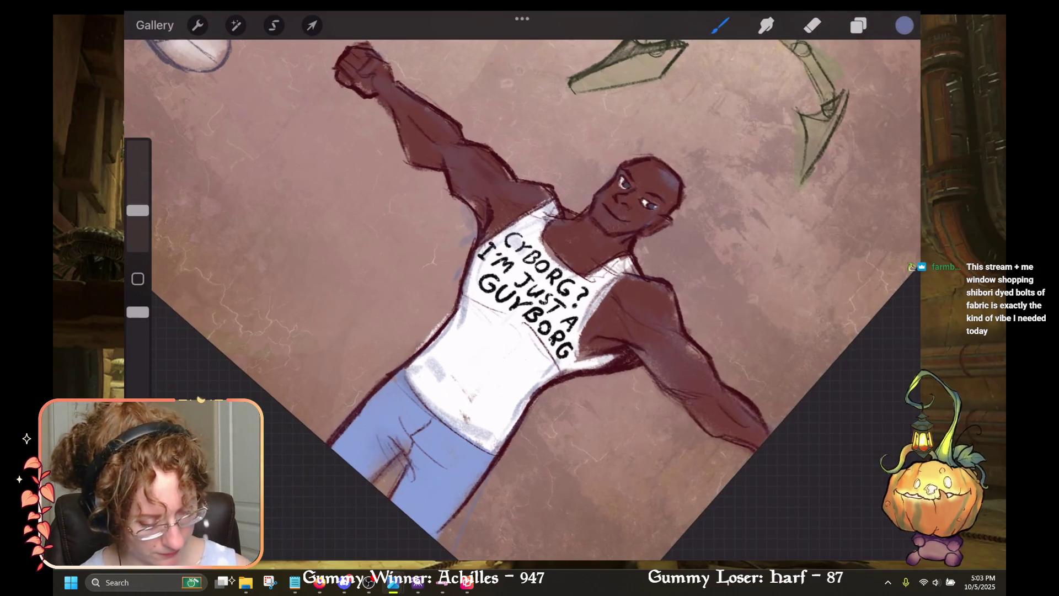
key(ctrl+z)
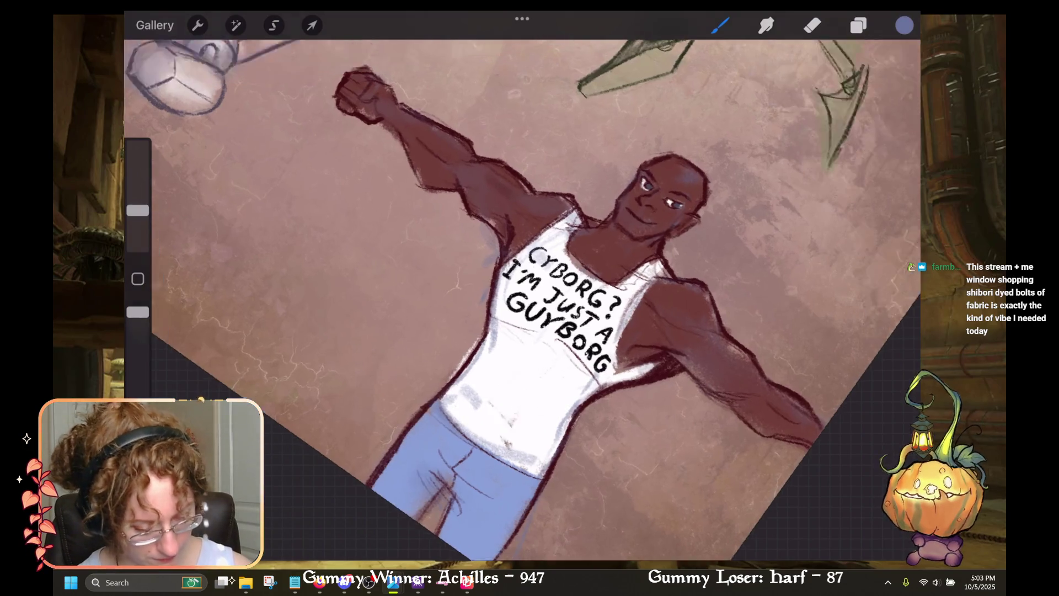
Step: Choose the light salmon swatch from the Neutrals palette as the paint colour
key(c)
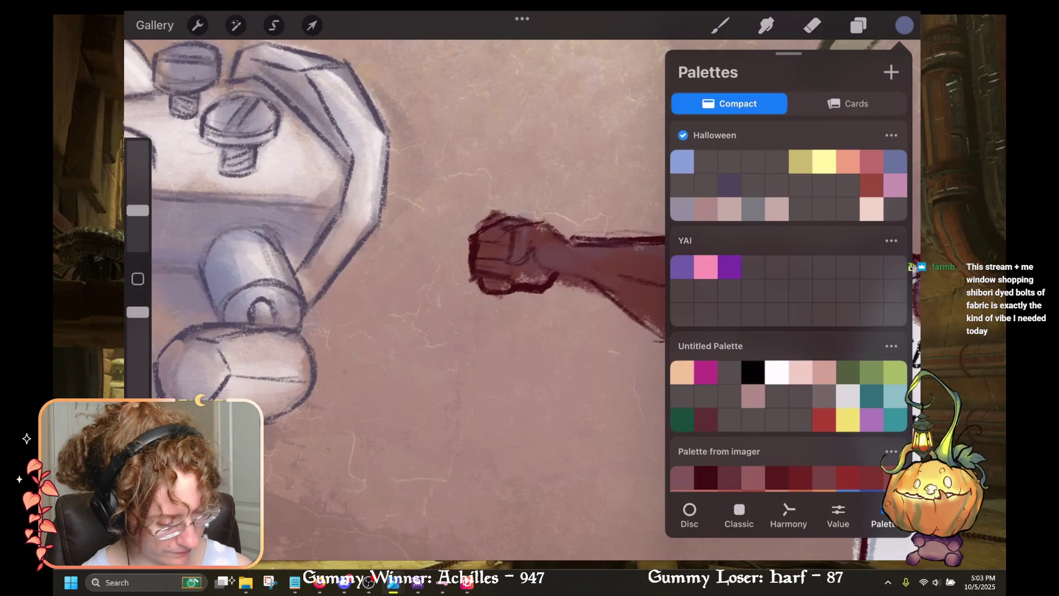
scroll(789, 309, down, 10)
scroll(789, 309, up, 5)
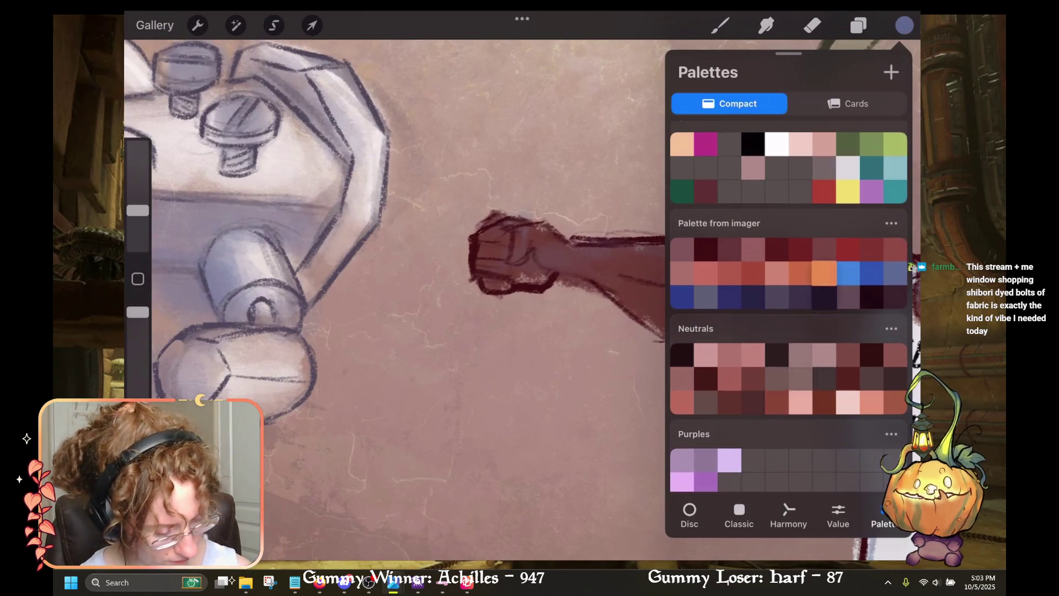
scroll(789, 306, up, 2)
click(872, 455)
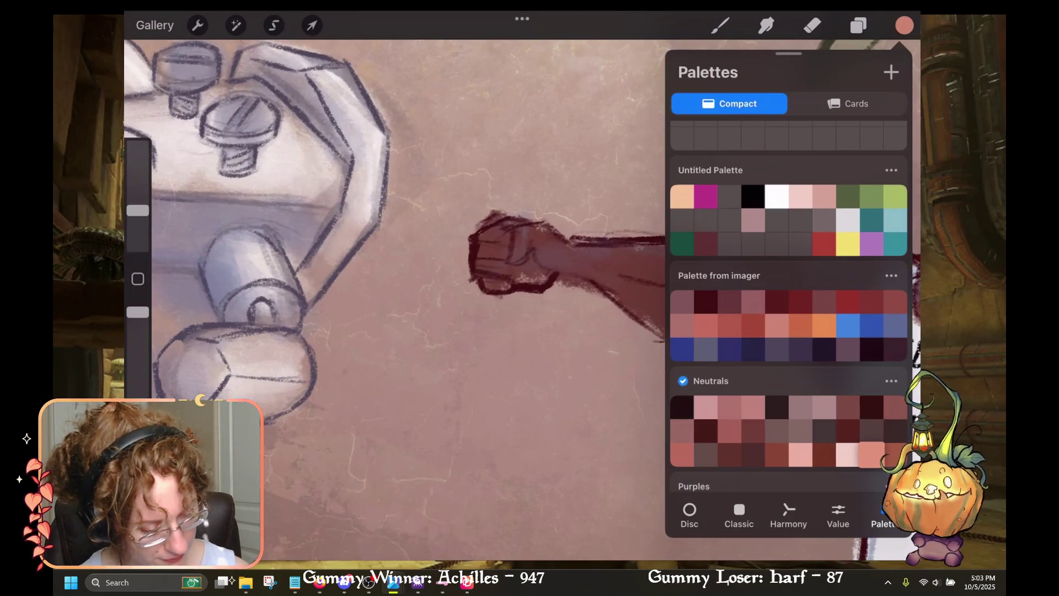
click(905, 25)
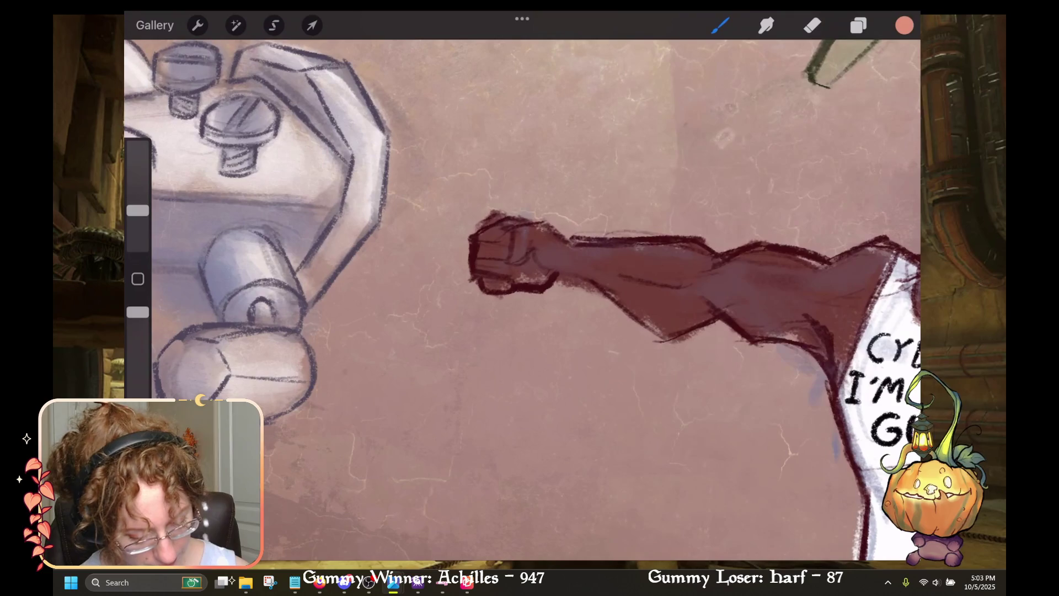
Step: Undo the first knuckle strokes and turn on Alpha Lock for Layer 3
mouse_move(535, 264)
mouse_down()
mouse_move(516, 275)
mouse_move(552, 270)
mouse_up()
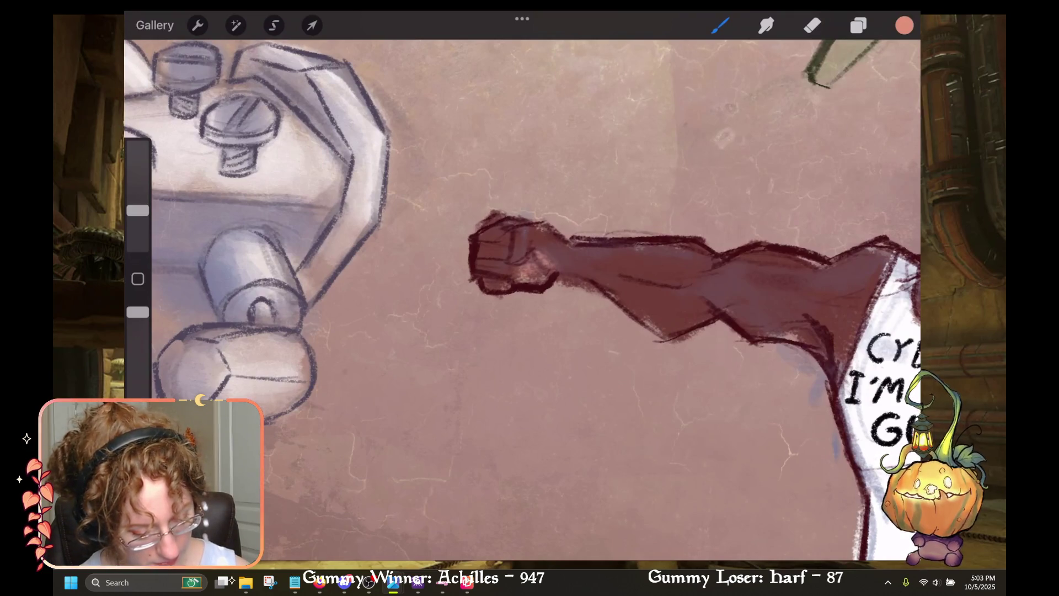
key(ctrl+z)
click(859, 26)
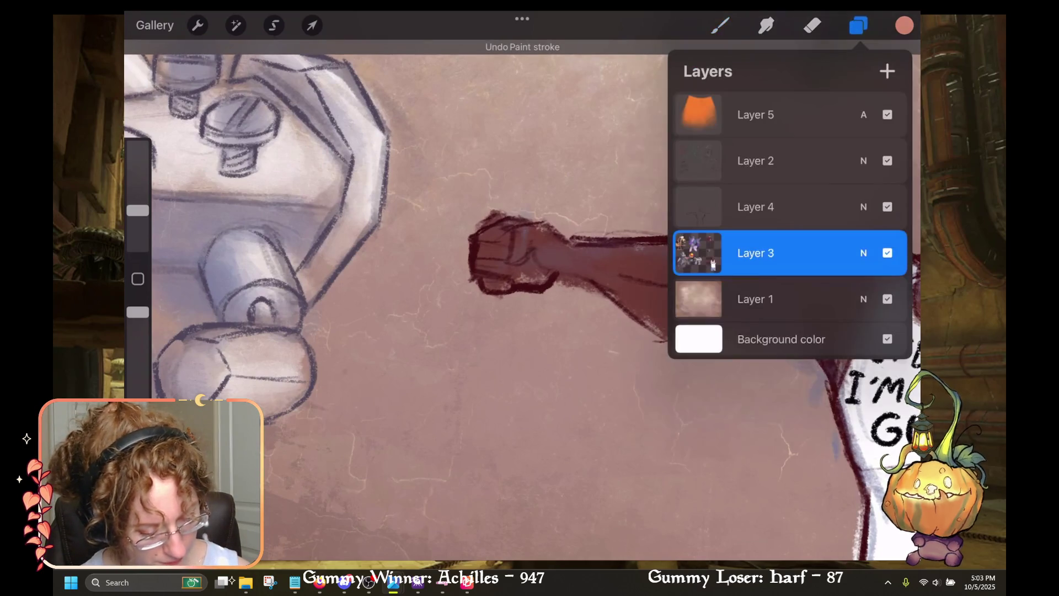
click(858, 25)
click(858, 25)
click(698, 253)
click(617, 241)
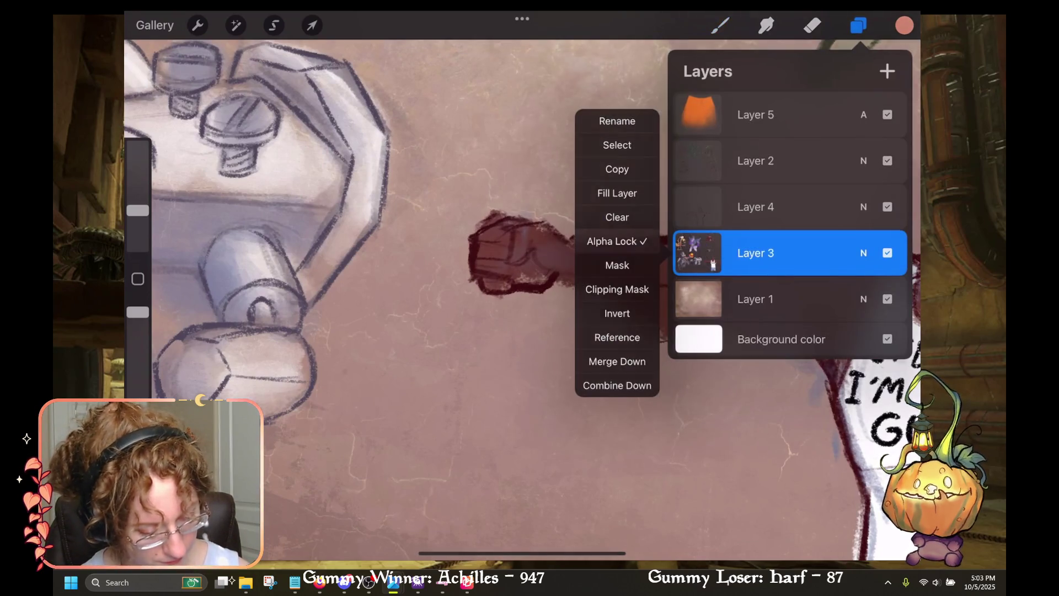
click(859, 25)
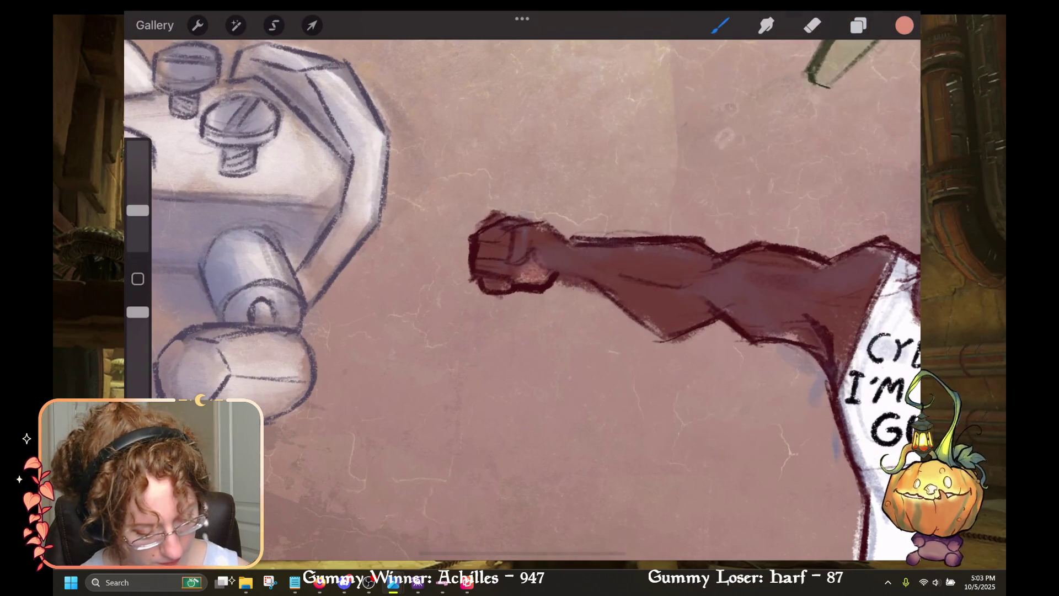
Step: Paint a pale salmon highlight on the fist's knuckles and zoom back out
drag(537, 268, 552, 256)
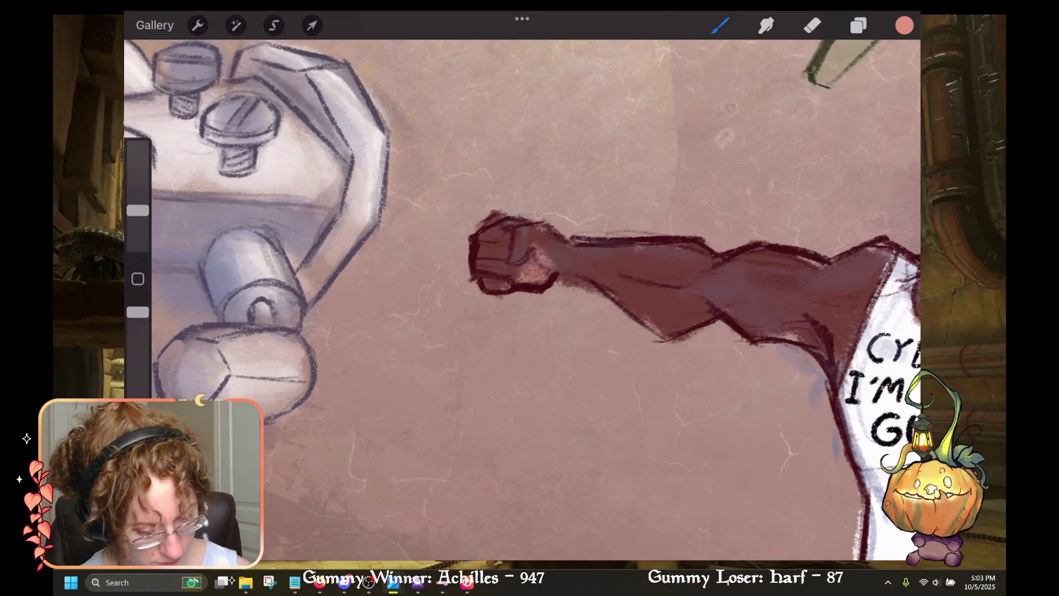
scroll(522, 298, down, 5)
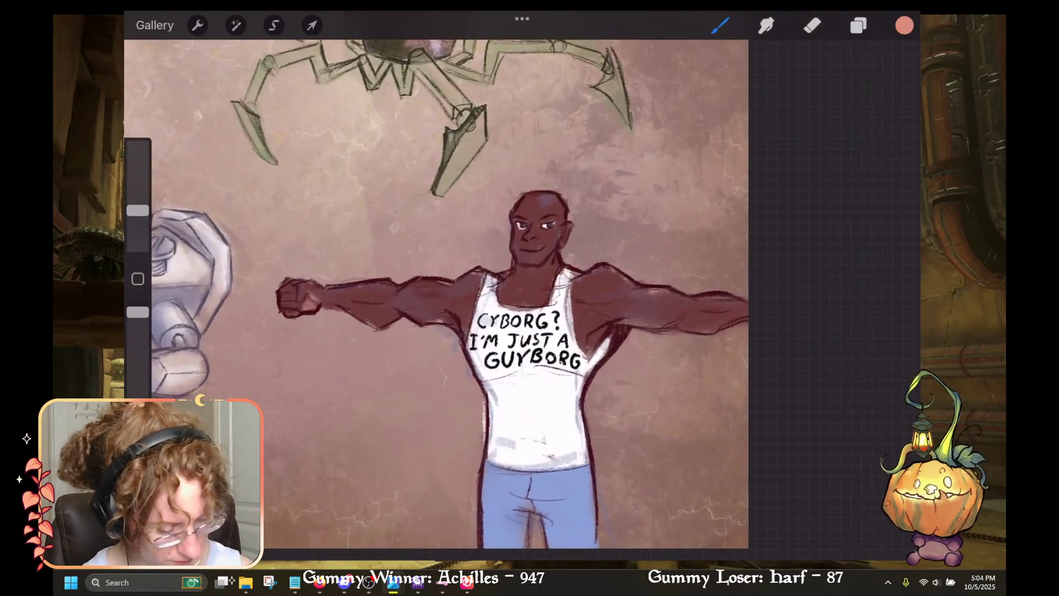
scroll(530, 298, up, 2)
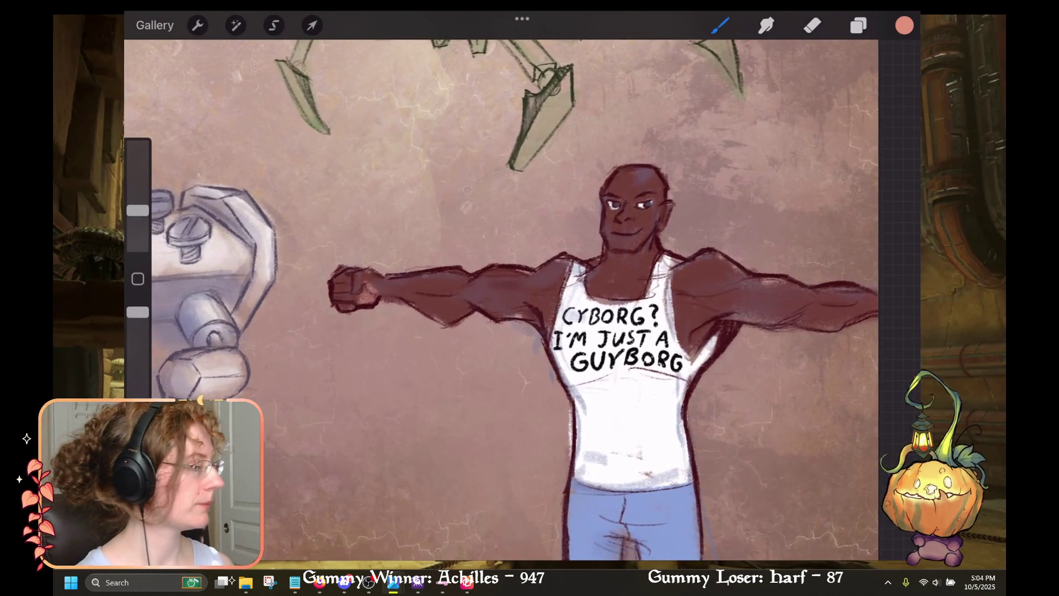
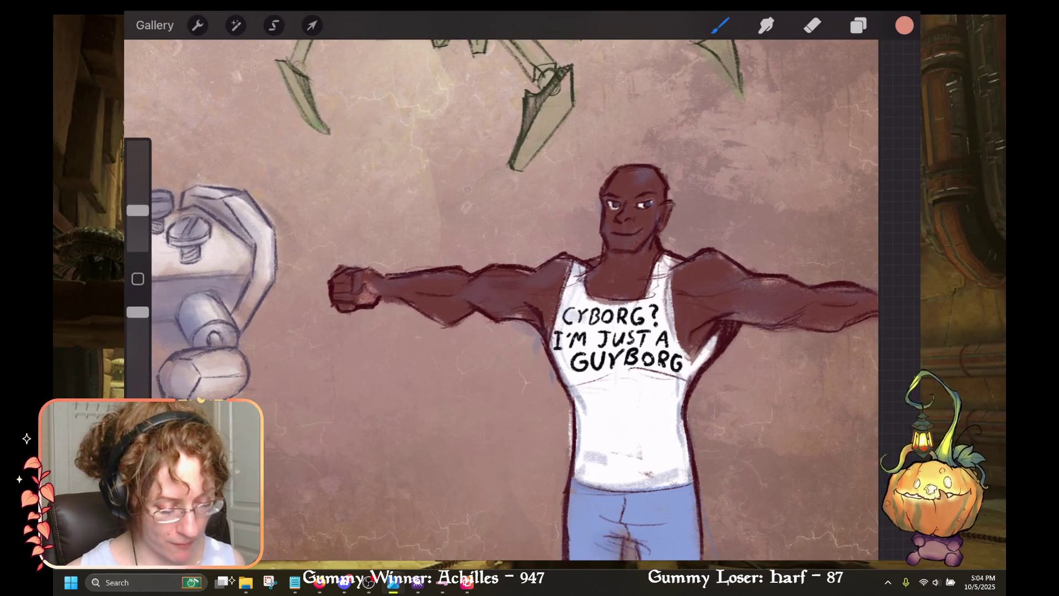
Step: Choose dark maroon from the Neutrals palette and make Layer 2 the active layer
drag(607, 314, 480, 245)
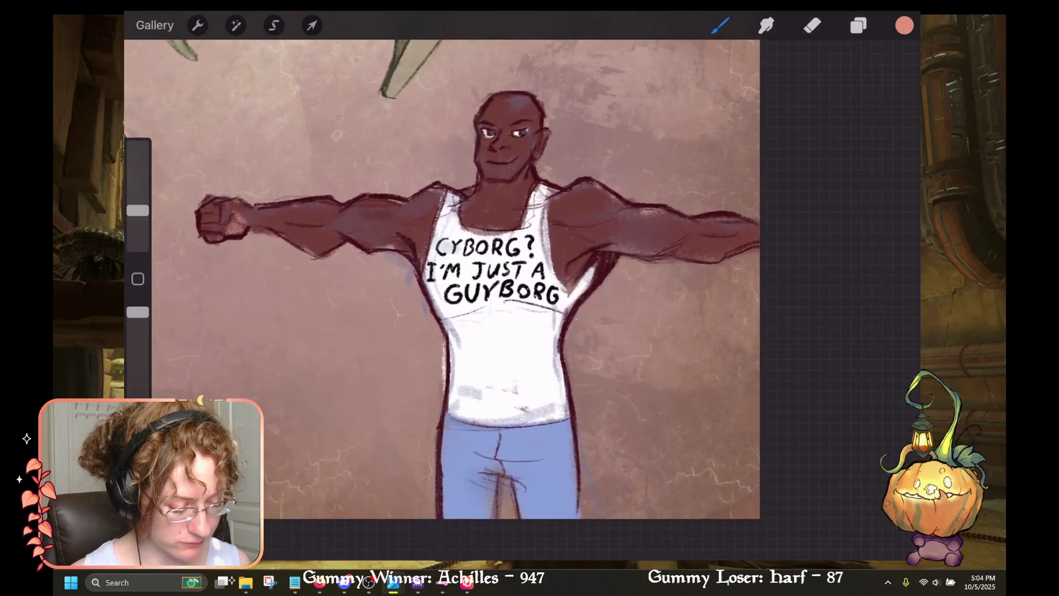
click(904, 26)
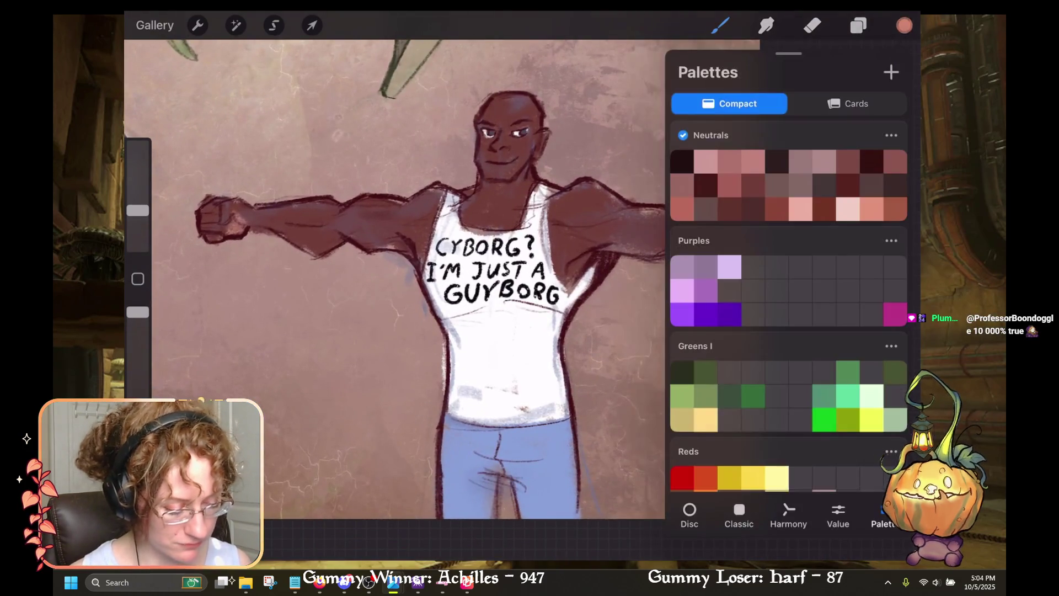
click(872, 162)
click(858, 25)
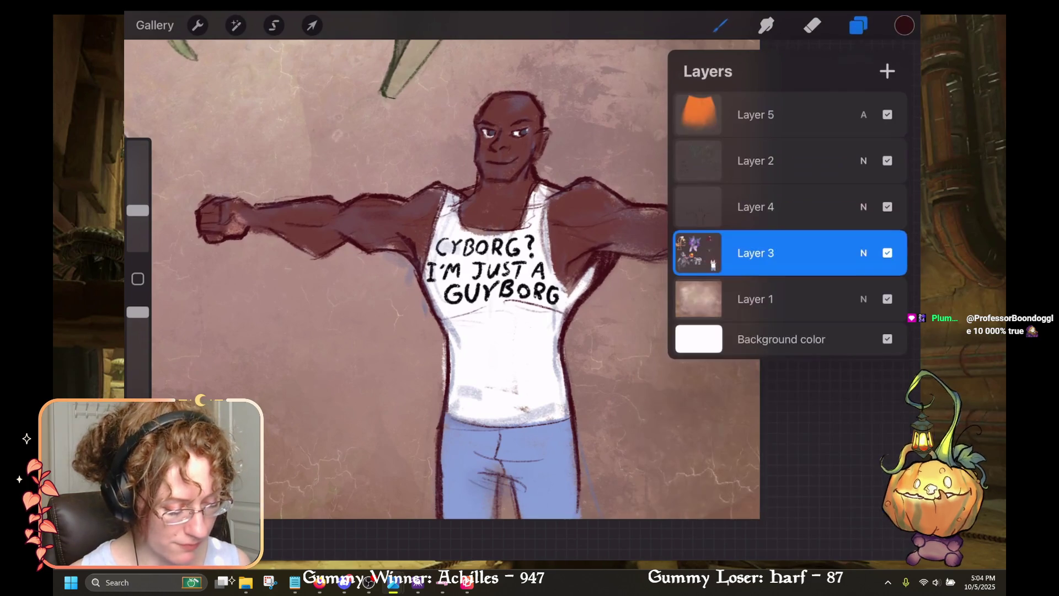
click(756, 161)
click(859, 25)
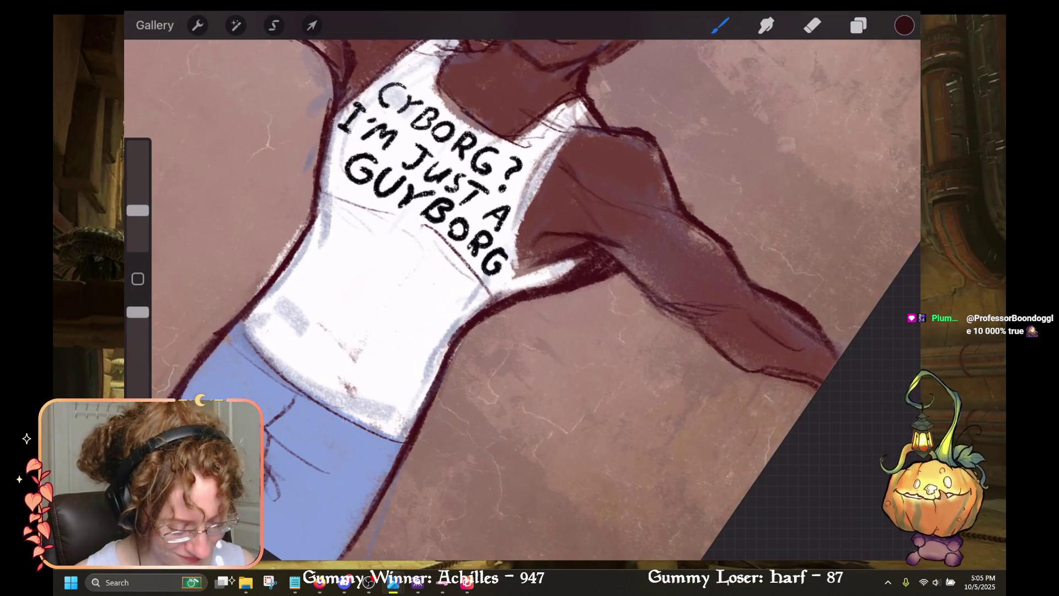
Step: Draw the dark maroon outline at the tank top's right armhole, redoing the first stroke
scroll(519, 298, down, 3)
mouse_move(559, 294)
mouse_down()
mouse_move(589, 272)
mouse_move(564, 295)
mouse_move(596, 306)
mouse_up()
key(ctrl+z)
key(ctrl+z)
drag(591, 259, 598, 298)
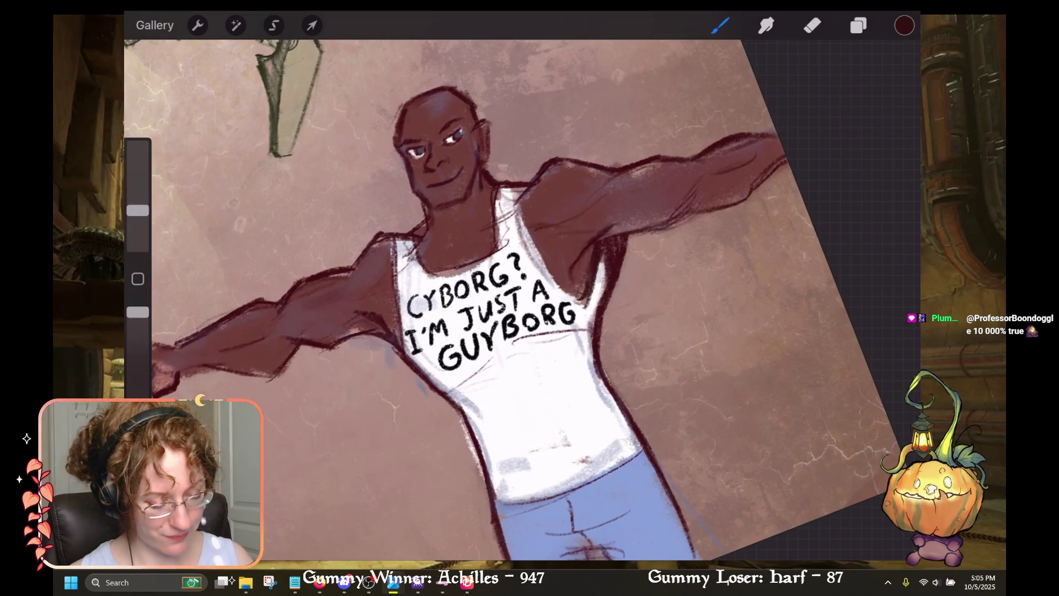
Step: Straighten and zoom the view on the figure, then pick a light pink colour
drag(717, 166, 794, 215)
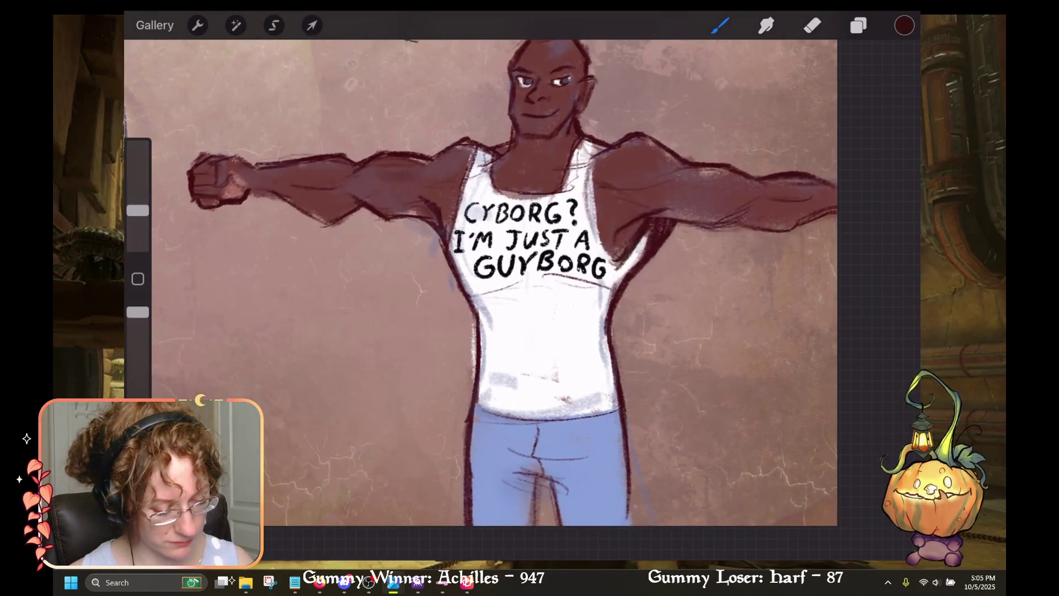
drag(530, 248, 543, 176)
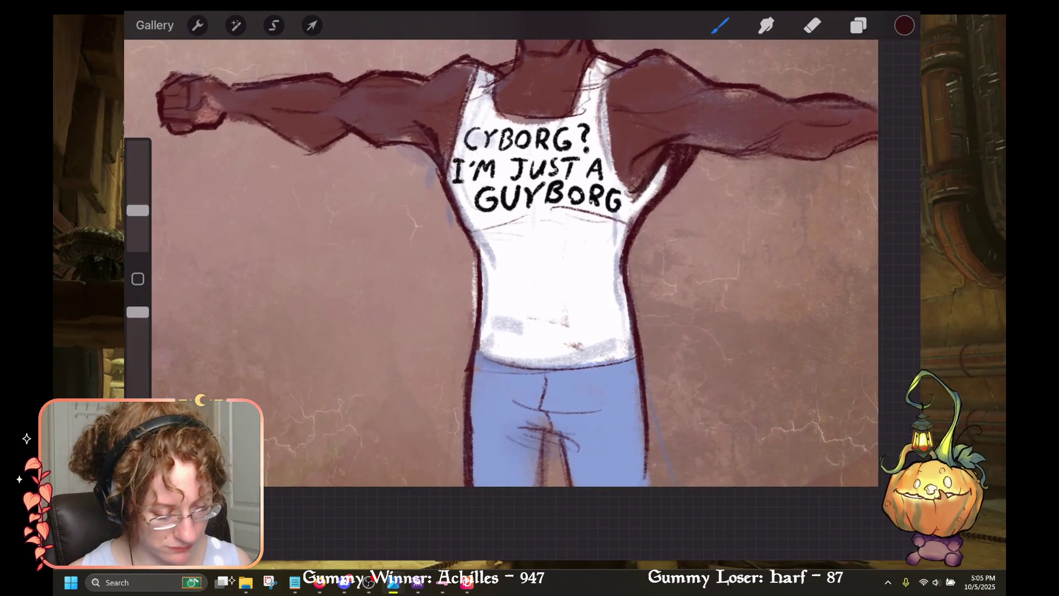
scroll(501, 248, down, 5)
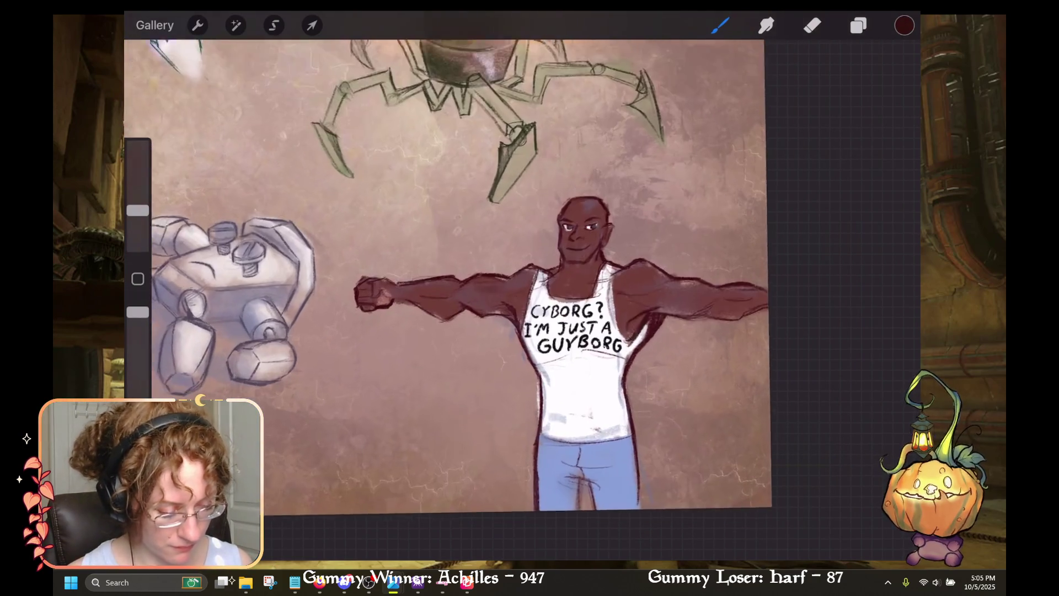
scroll(447, 276, down, 1)
scroll(499, 297, up, 2)
click(859, 25)
click(905, 26)
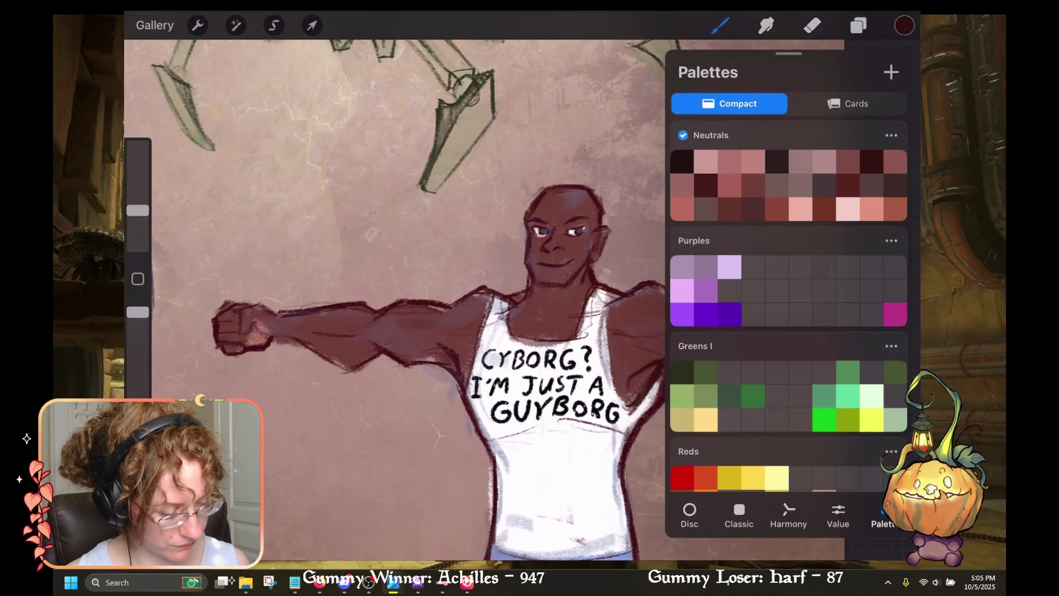
scroll(789, 304, up, 1)
click(848, 253)
Step: Make Layer 3 the active layer
click(859, 26)
click(858, 25)
click(859, 25)
click(756, 253)
click(859, 25)
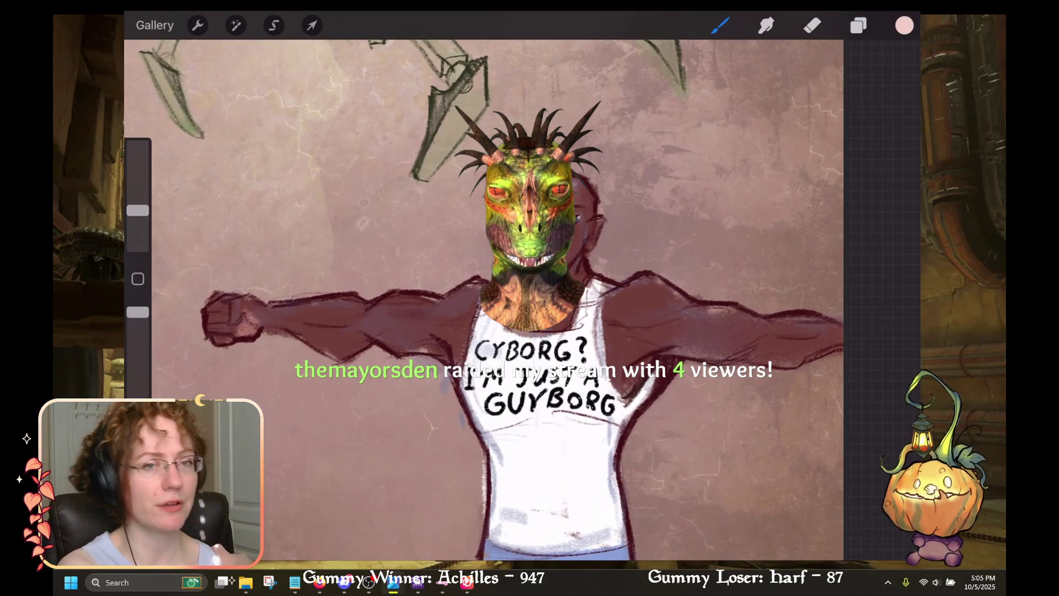
scroll(484, 286, down, 5)
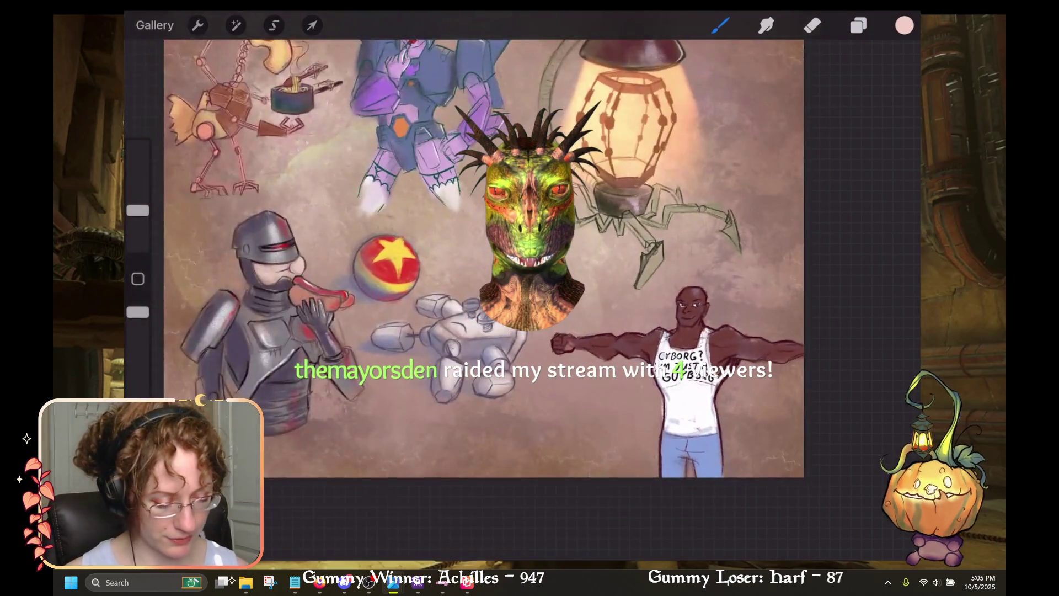
scroll(530, 232, up, 5)
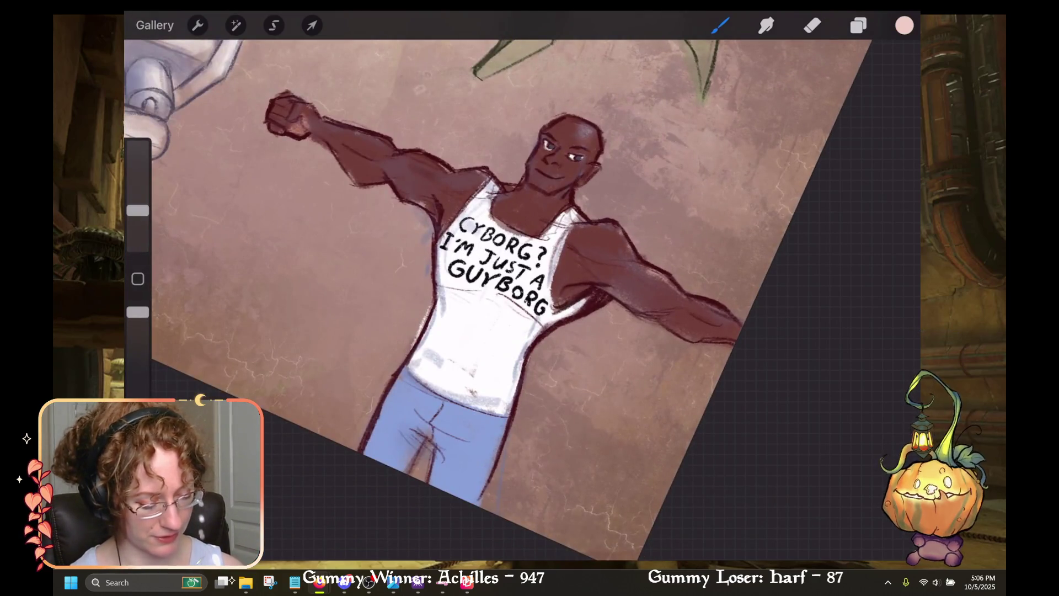
Step: Check Layer 3's options and return to the canvas
click(859, 25)
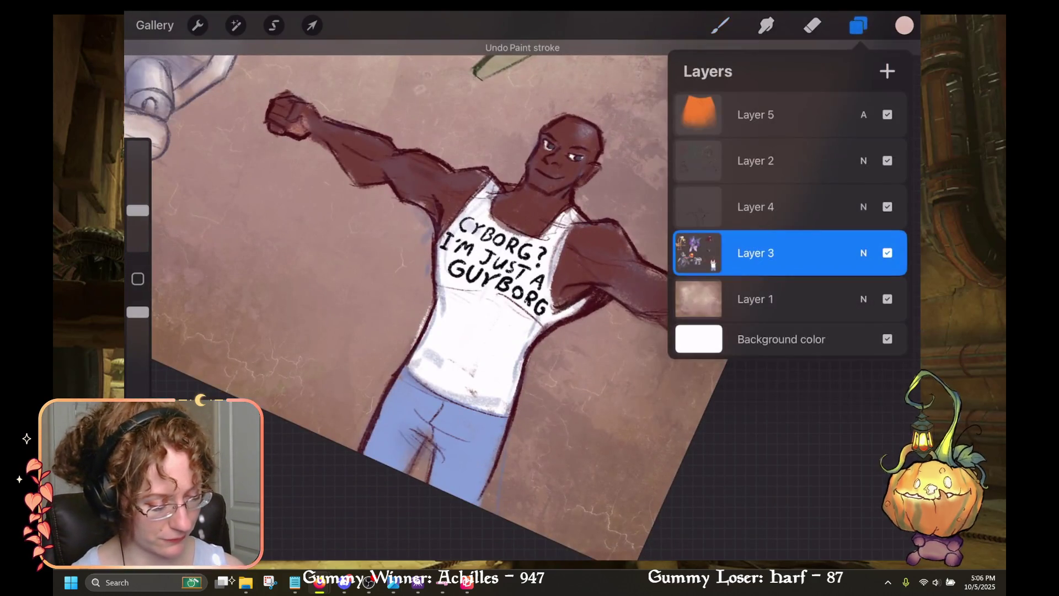
click(756, 253)
click(720, 25)
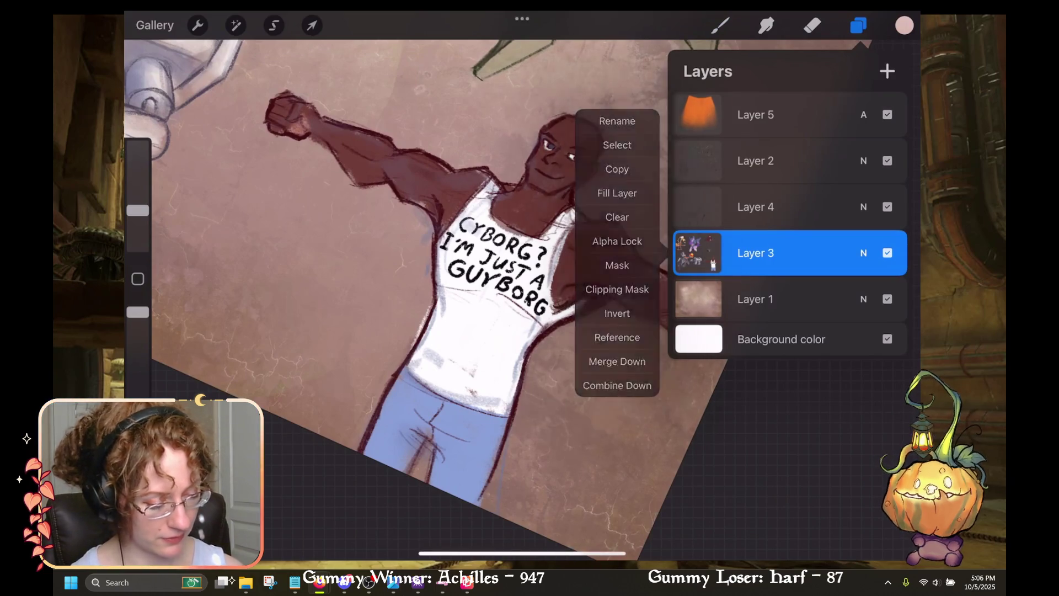
click(721, 25)
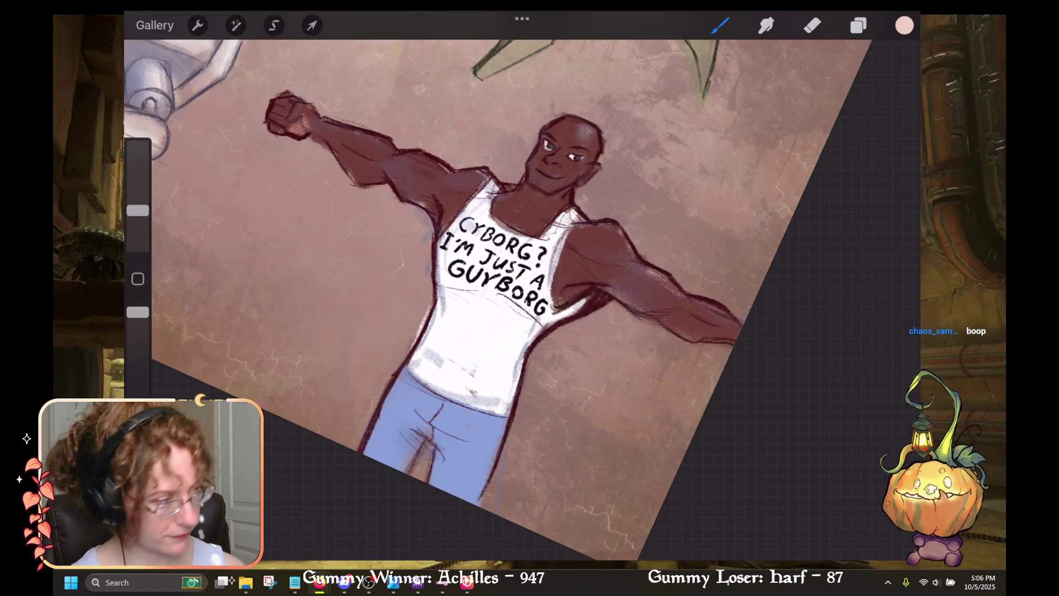
Step: Zoom around the sheet and undo the last paint stroke
scroll(523, 287, up, 3)
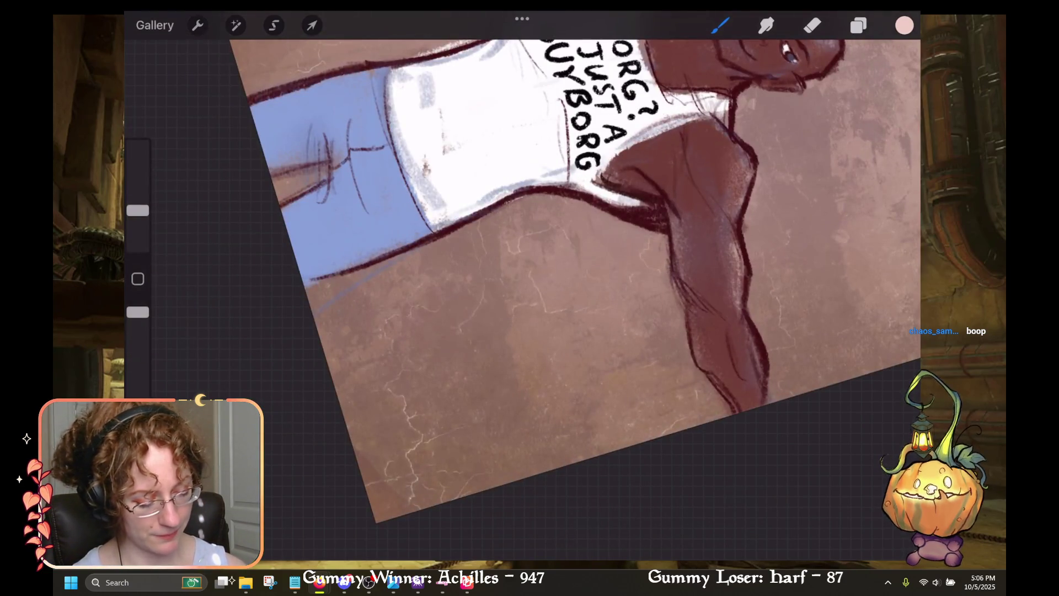
scroll(523, 286, down, 3)
scroll(523, 286, up, 3)
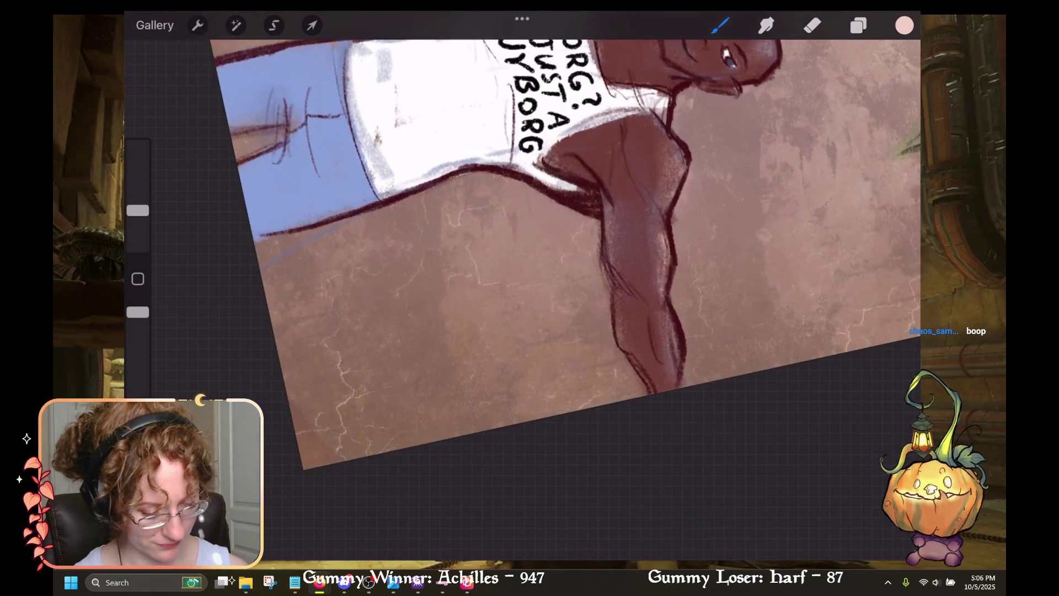
scroll(524, 286, down, 3)
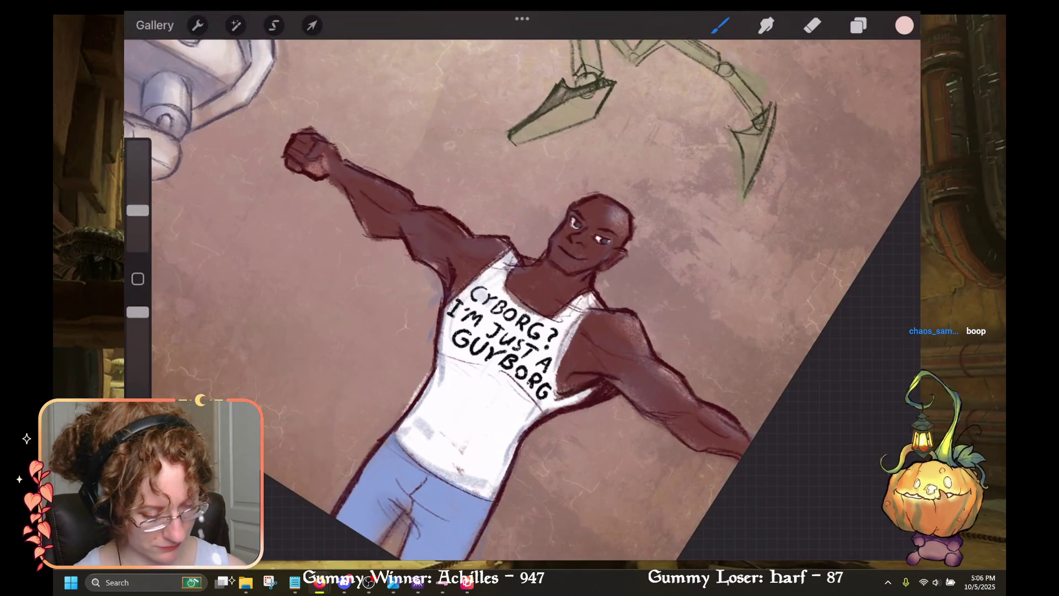
scroll(523, 287, down, 2)
key(ctrl+z)
Step: Try smudging a spot on the head, undo it, and shrink the smudge size
key(s)
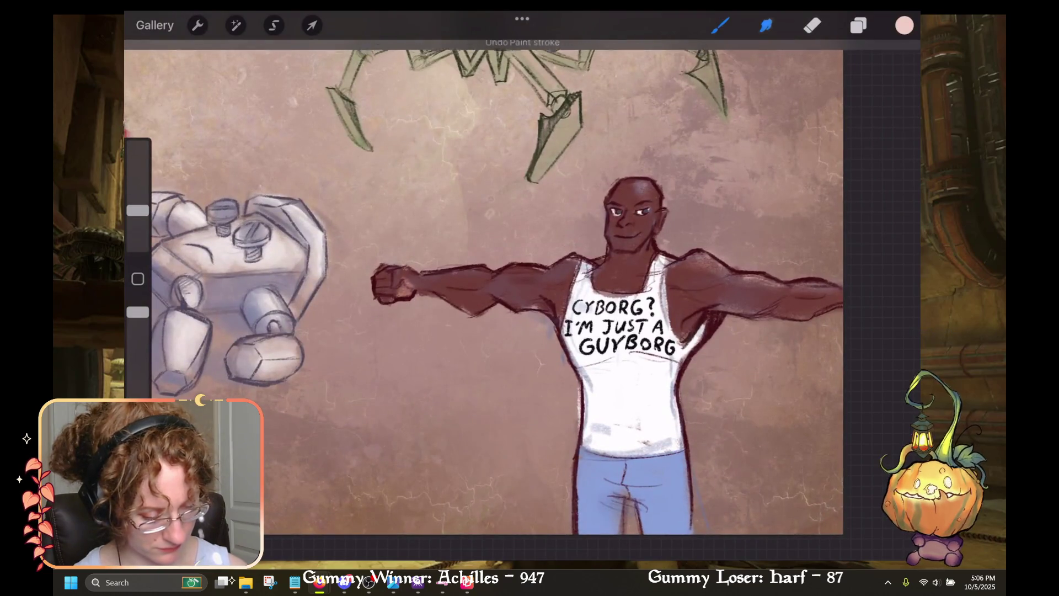
drag(601, 177, 635, 201)
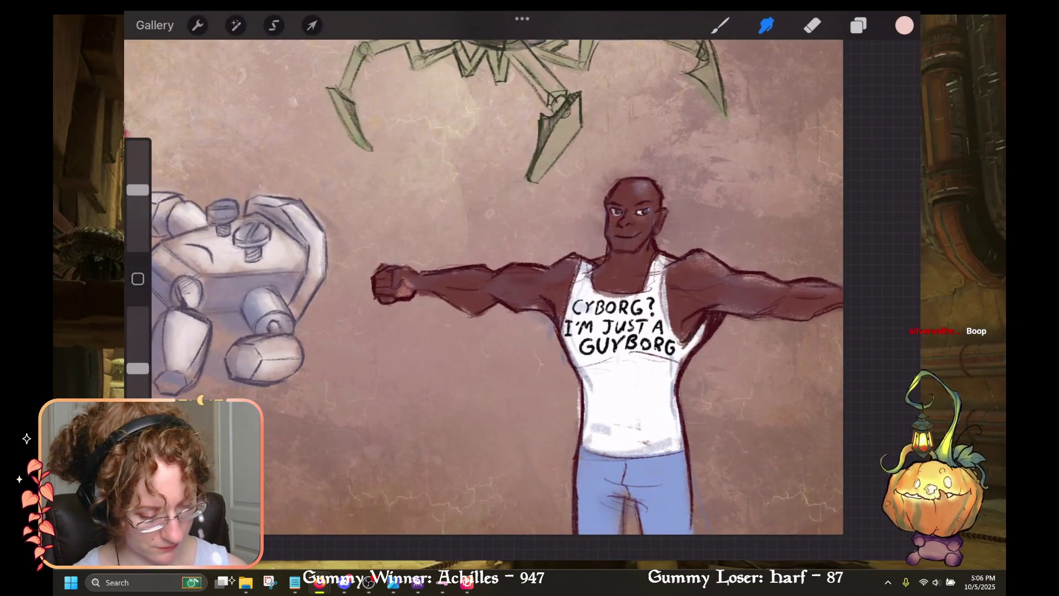
key(ctrl+z)
drag(138, 190, 138, 217)
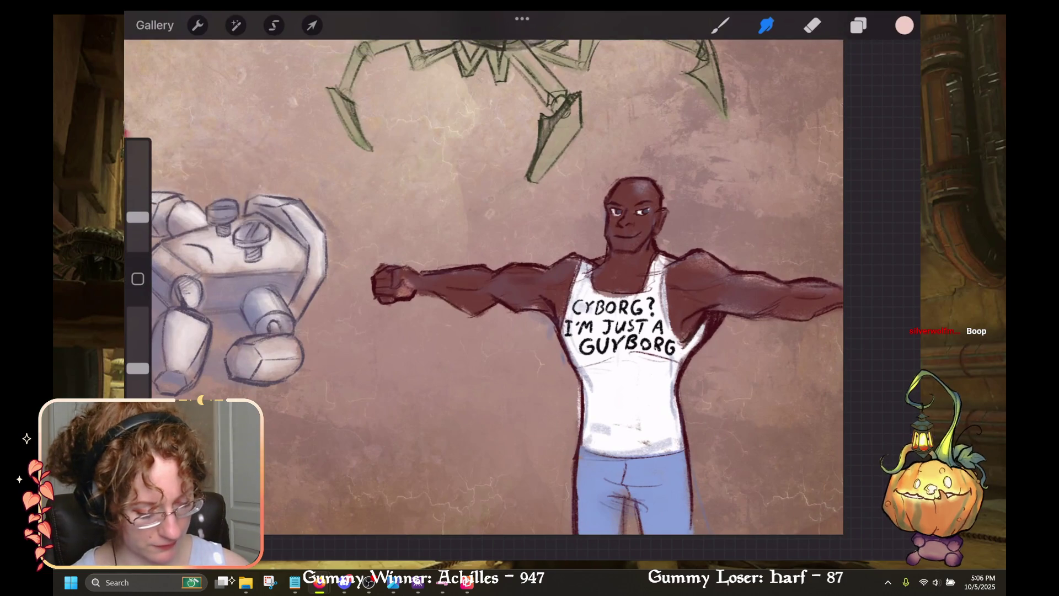
scroll(483, 287, down, 3)
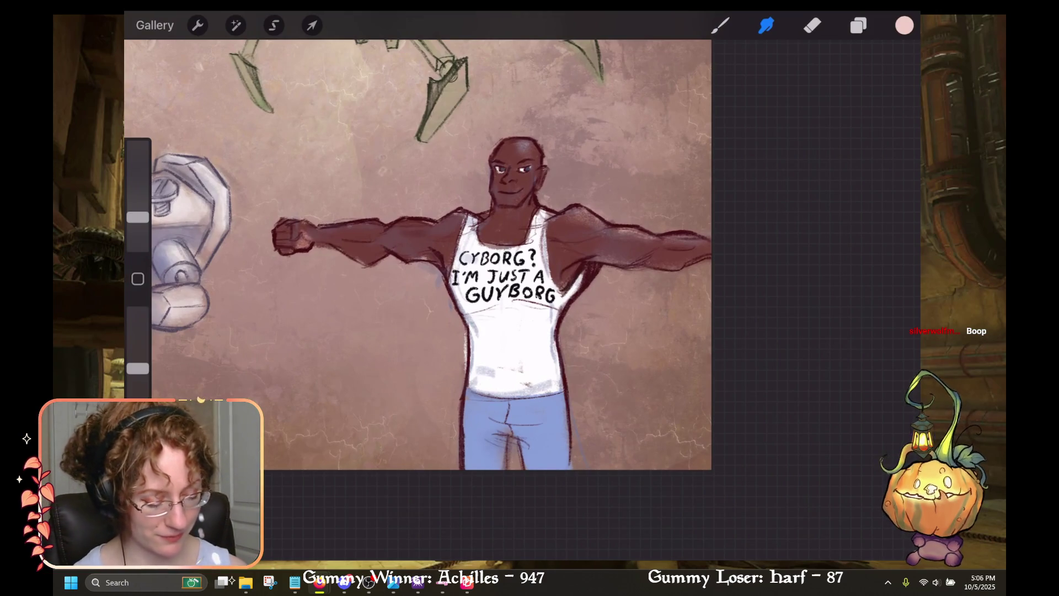
scroll(484, 287, up, 3)
Step: Make Layer 2 active, switch to a larger Eraser, and zoom out to the whole sheet
click(859, 26)
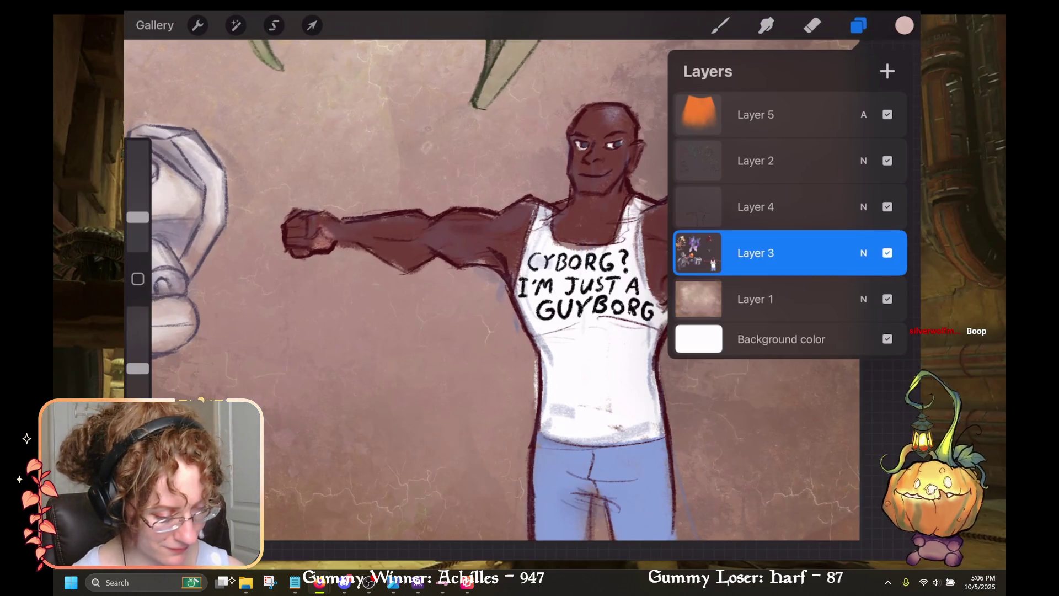
click(789, 161)
click(812, 25)
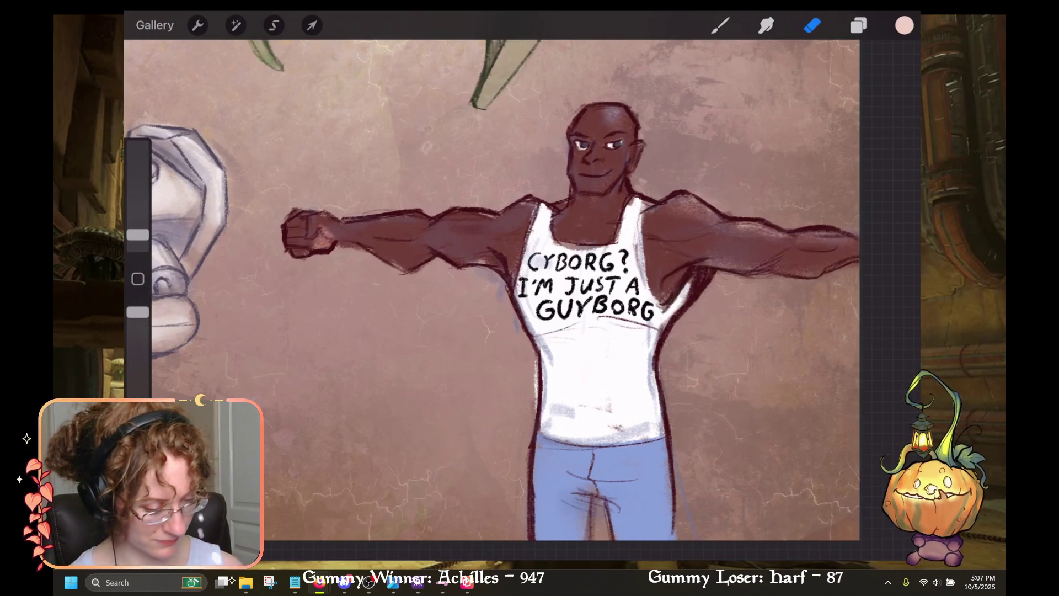
scroll(491, 298, up, 2)
drag(138, 235, 138, 209)
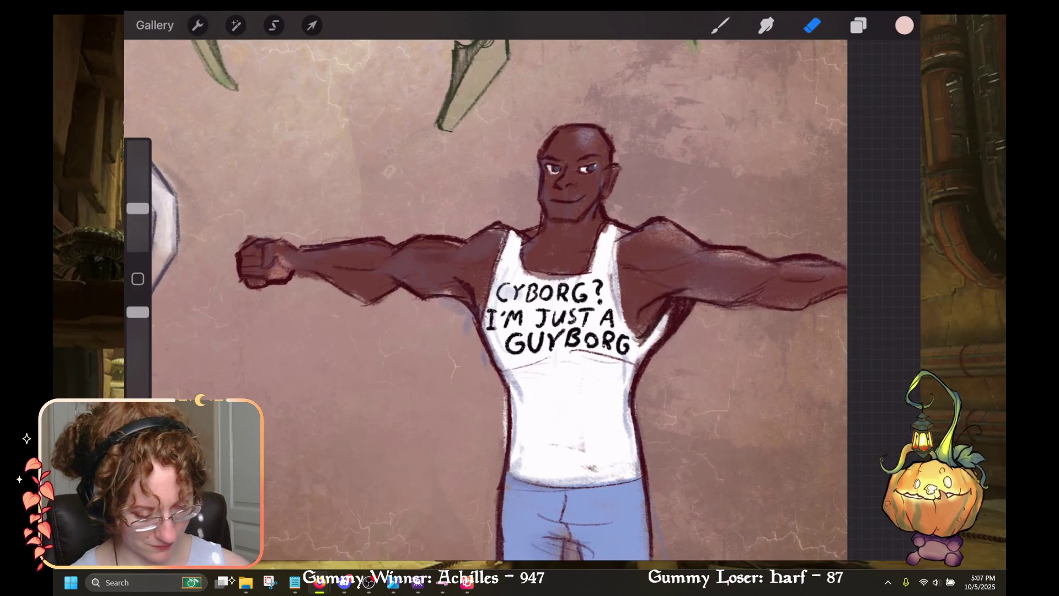
scroll(486, 298, down, 3)
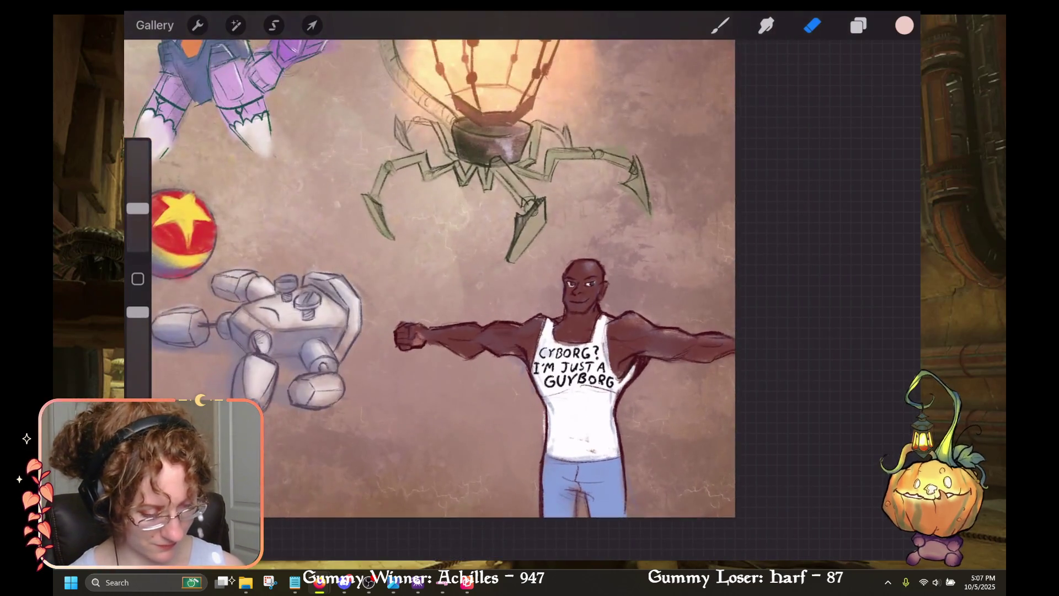
scroll(486, 298, down, 3)
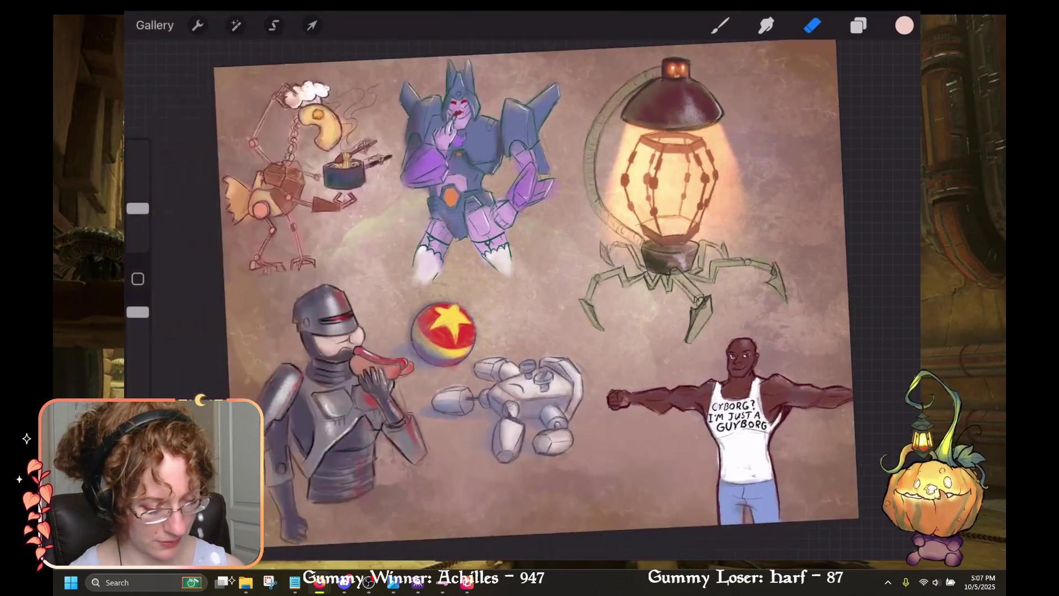
scroll(519, 232, up, 4)
Step: Make Layer 4 active and pick a dark mauve from the Neutrals palette
click(859, 25)
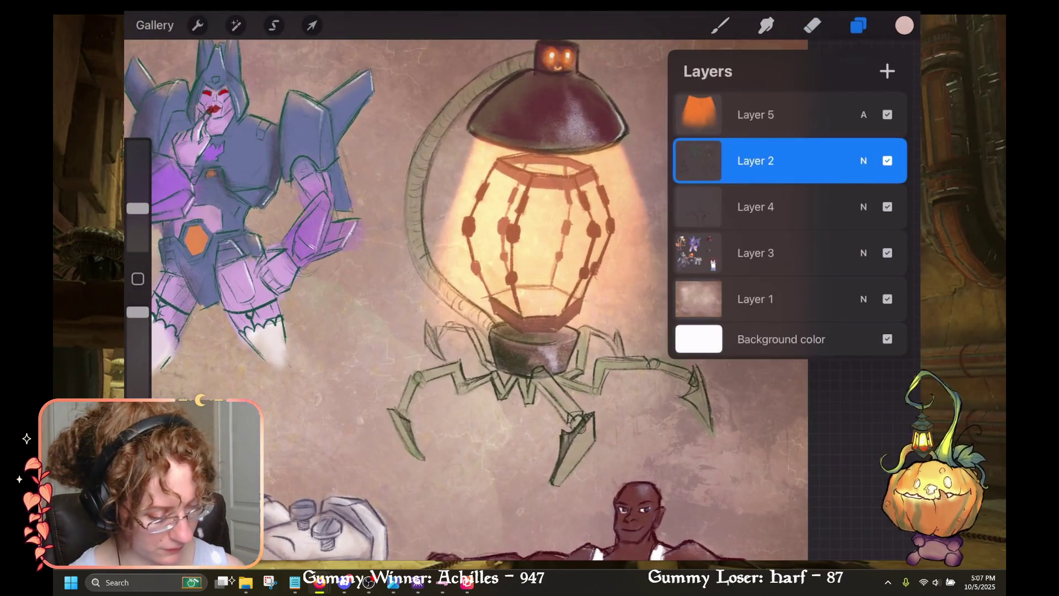
click(789, 207)
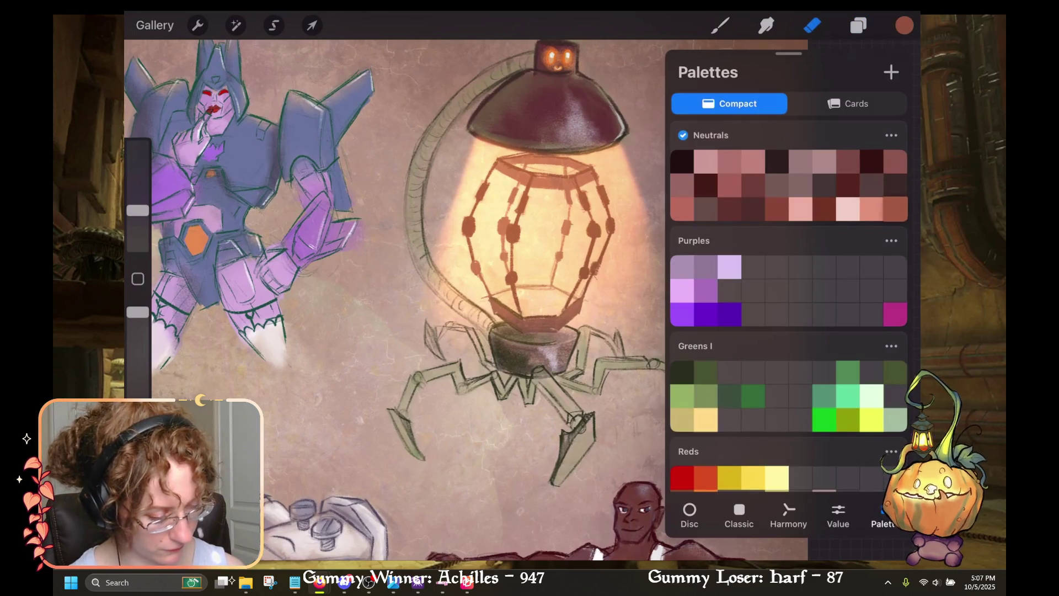
click(872, 185)
click(905, 25)
Step: Make the Layer 5 glow layer active and switch to a larger Eraser
click(859, 26)
click(858, 26)
click(858, 26)
click(772, 114)
click(859, 25)
click(812, 26)
drag(138, 208, 138, 172)
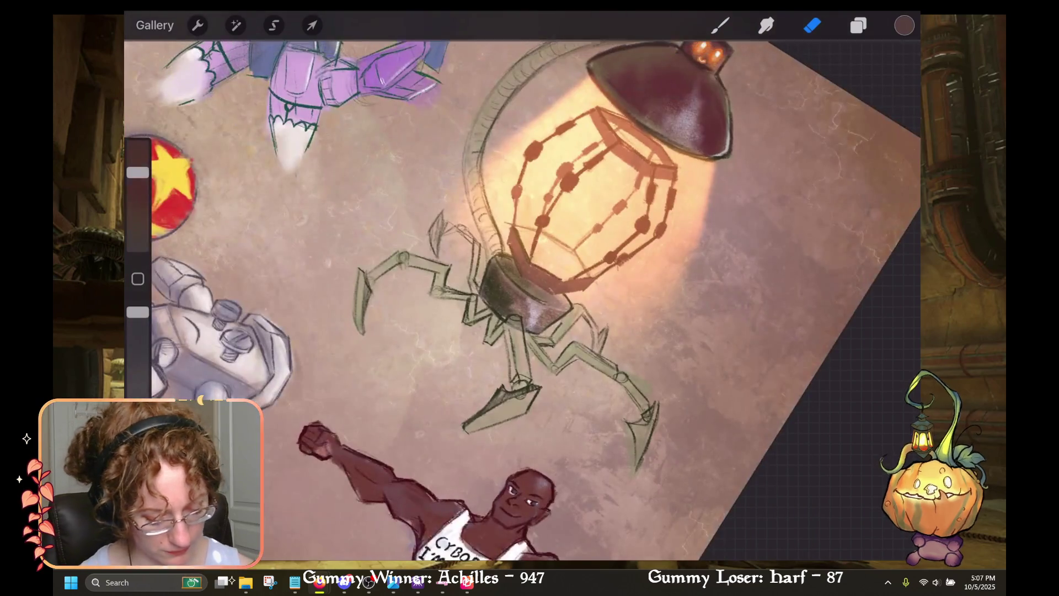
Step: Set the Eraser to a soft Airbrushing tip for removing the glow inside the cage
click(812, 26)
scroll(679, 276, down, 2)
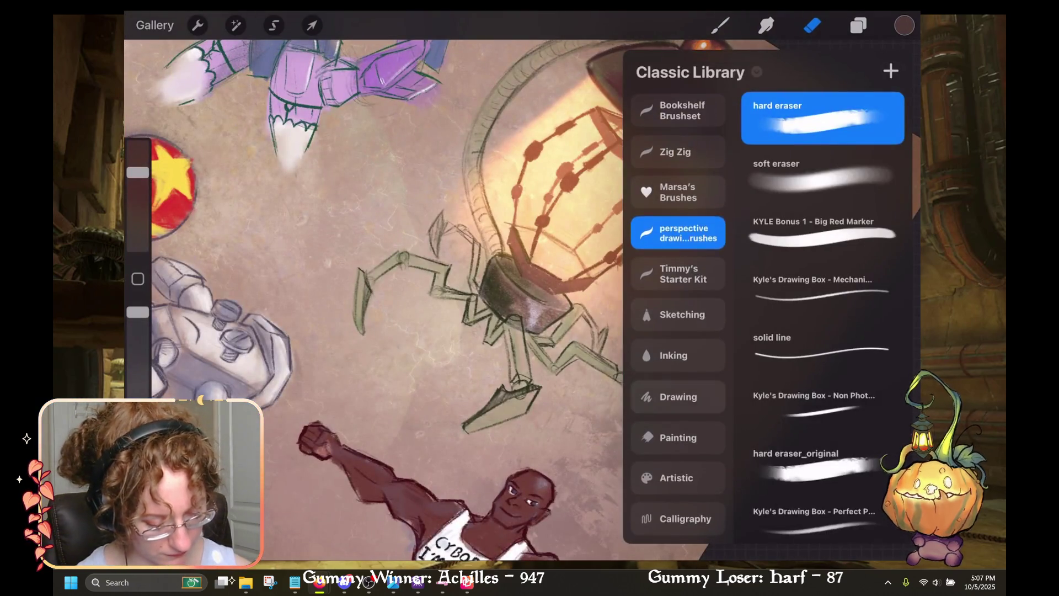
click(678, 438)
click(822, 331)
click(679, 397)
click(822, 508)
click(678, 519)
scroll(678, 331, down, 3)
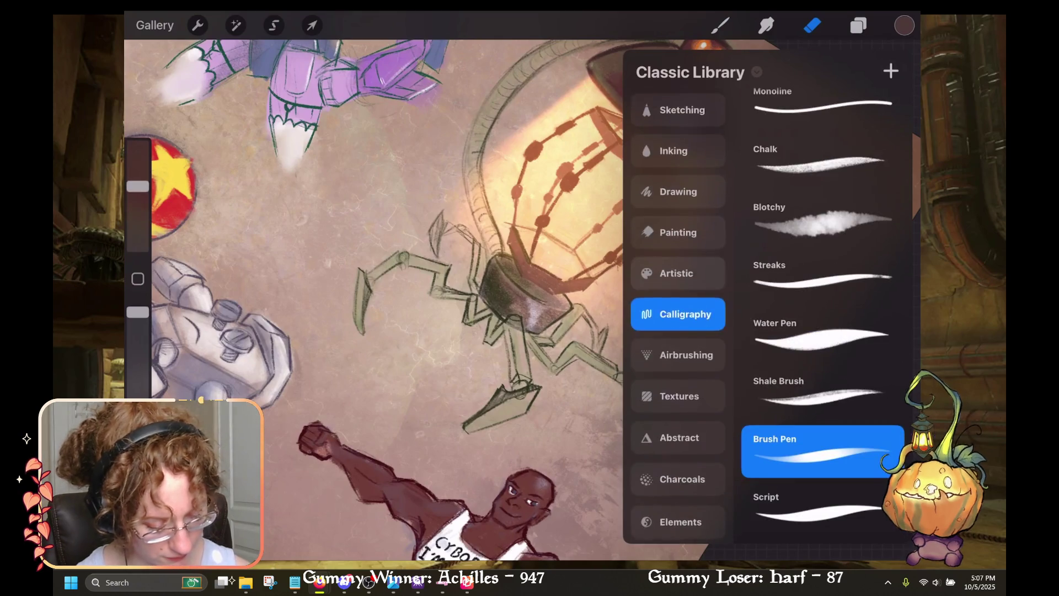
click(678, 361)
click(813, 25)
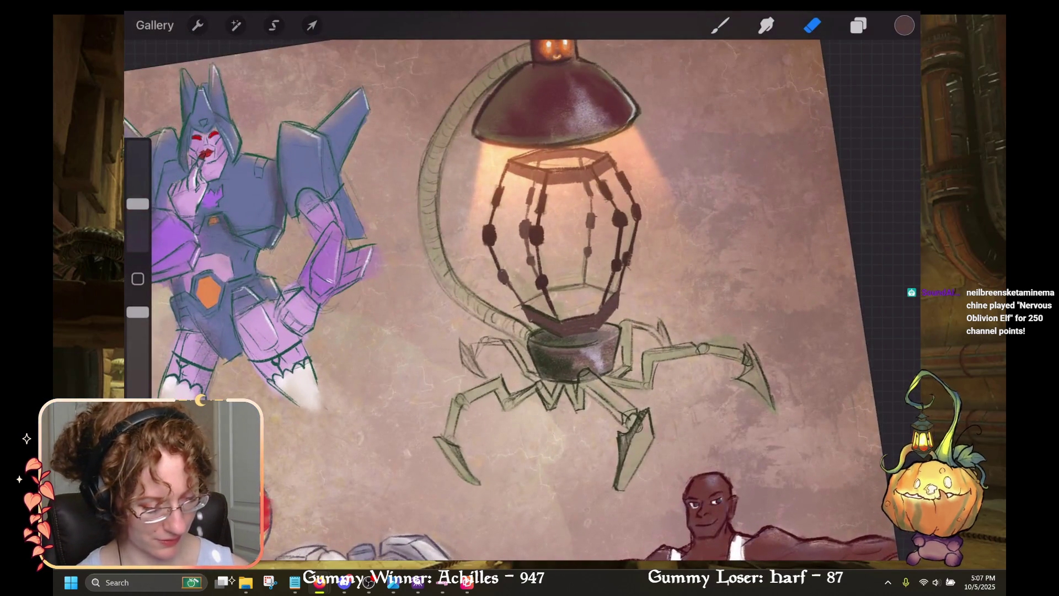
Step: Make Layer 3 active, return to the brush, and undo the last stroke
click(859, 25)
click(756, 253)
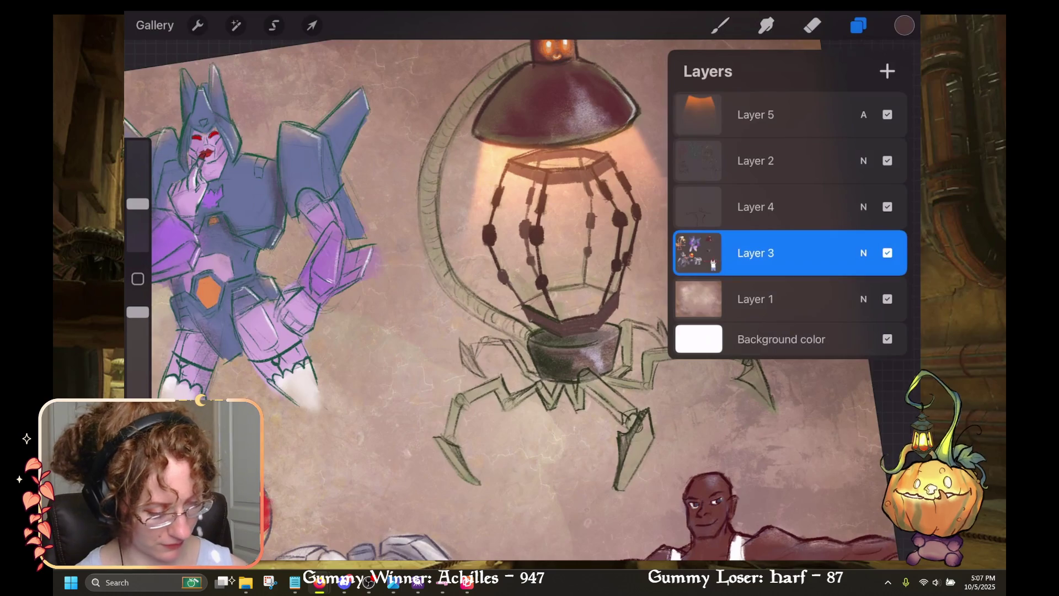
click(813, 25)
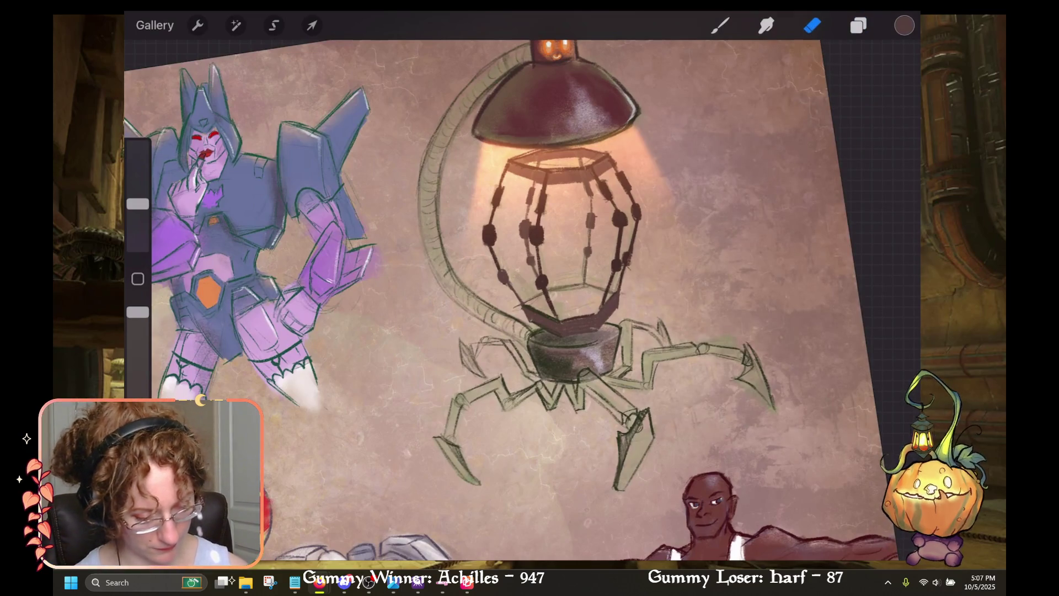
click(720, 26)
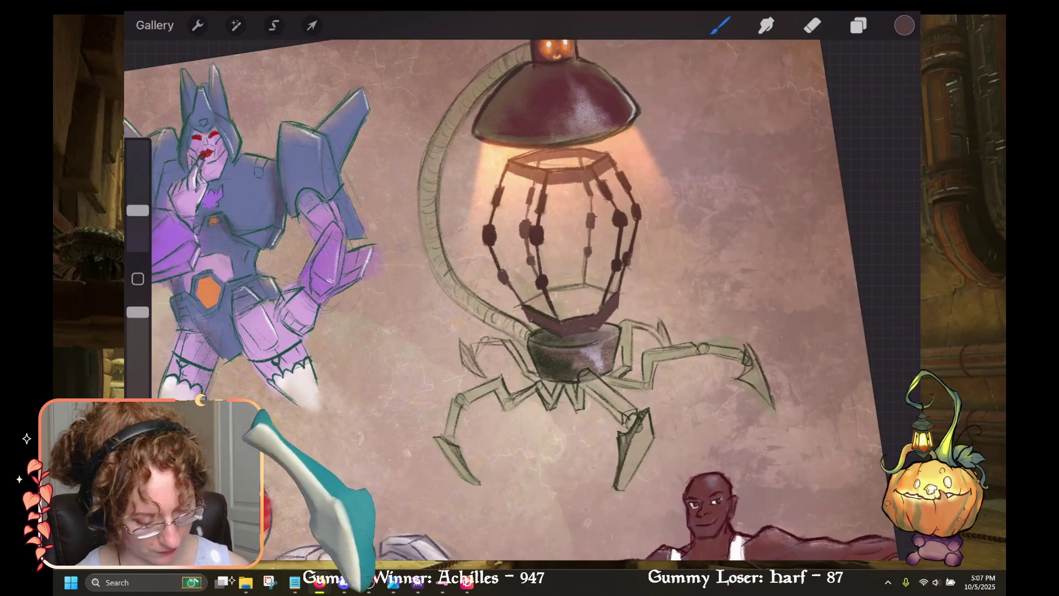
key(ctrl+z)
click(904, 25)
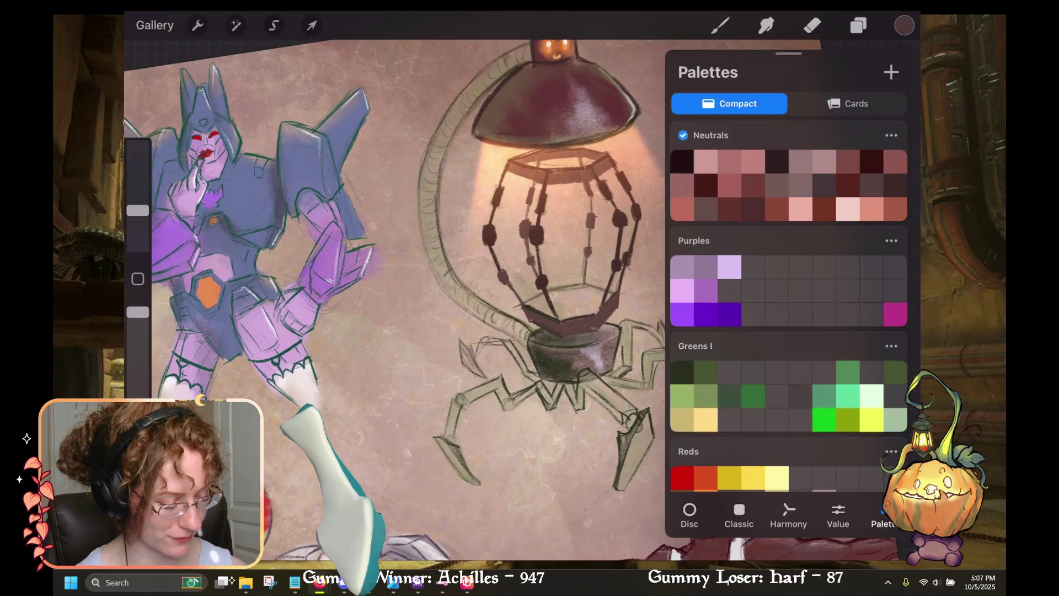
Step: Paint dark red from the Neutrals palette across the lantern cage's bottom plate
scroll(789, 307, down, 10)
scroll(789, 306, down, 10)
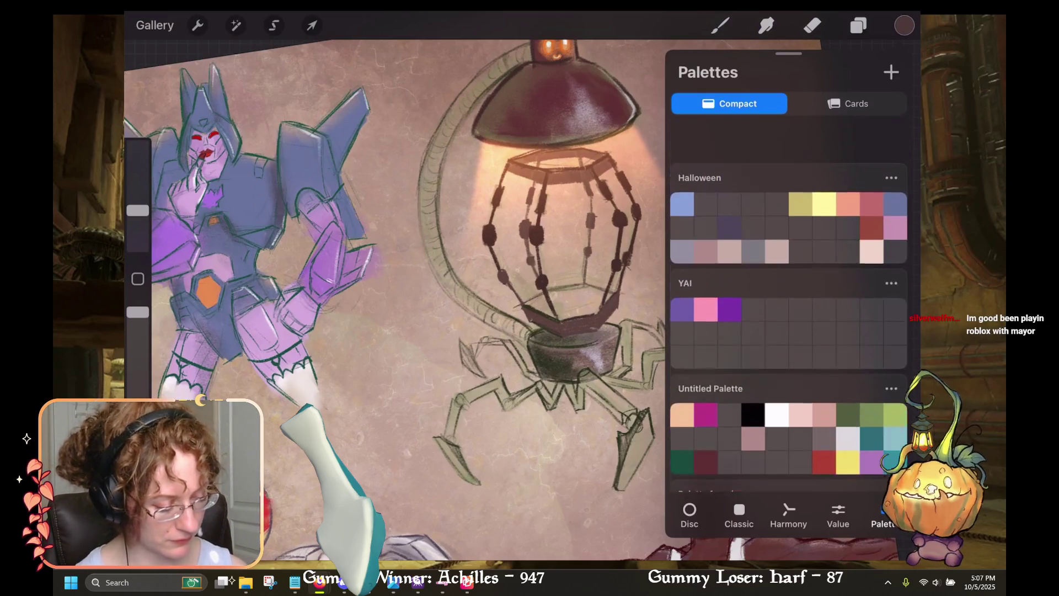
scroll(790, 307, down, 5)
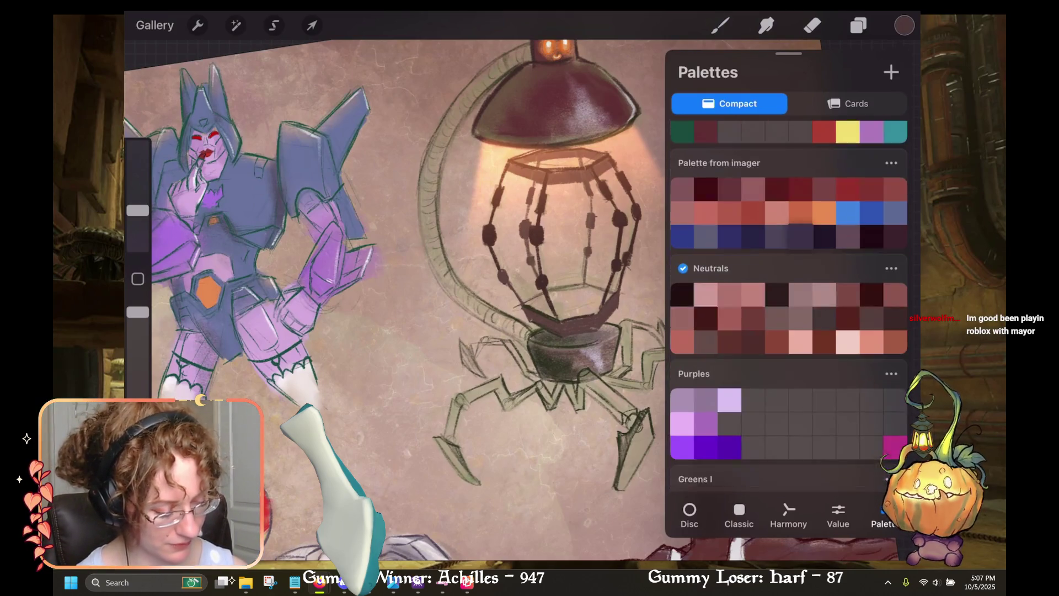
click(849, 281)
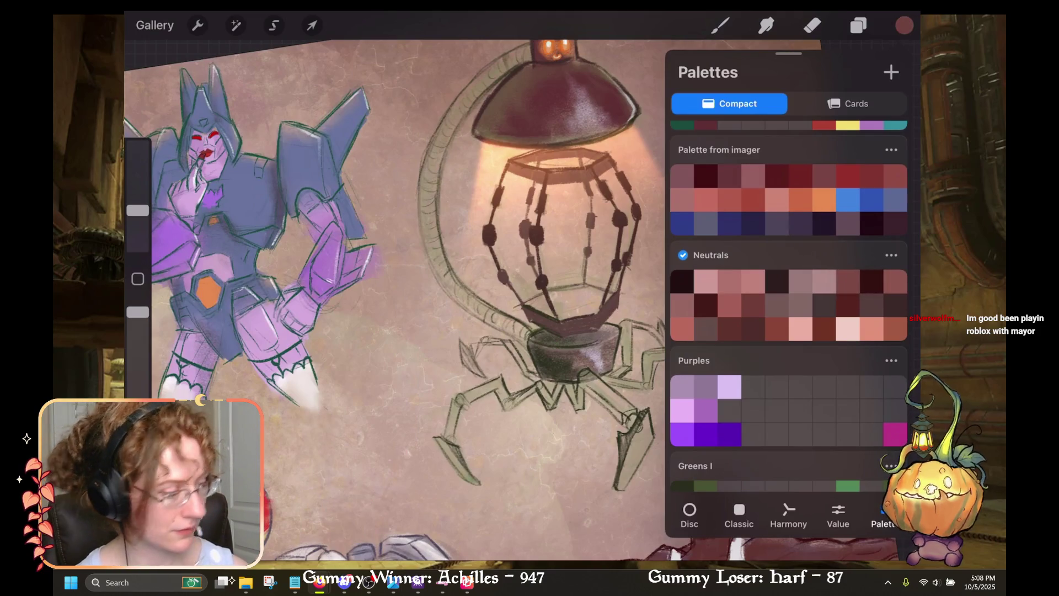
click(720, 25)
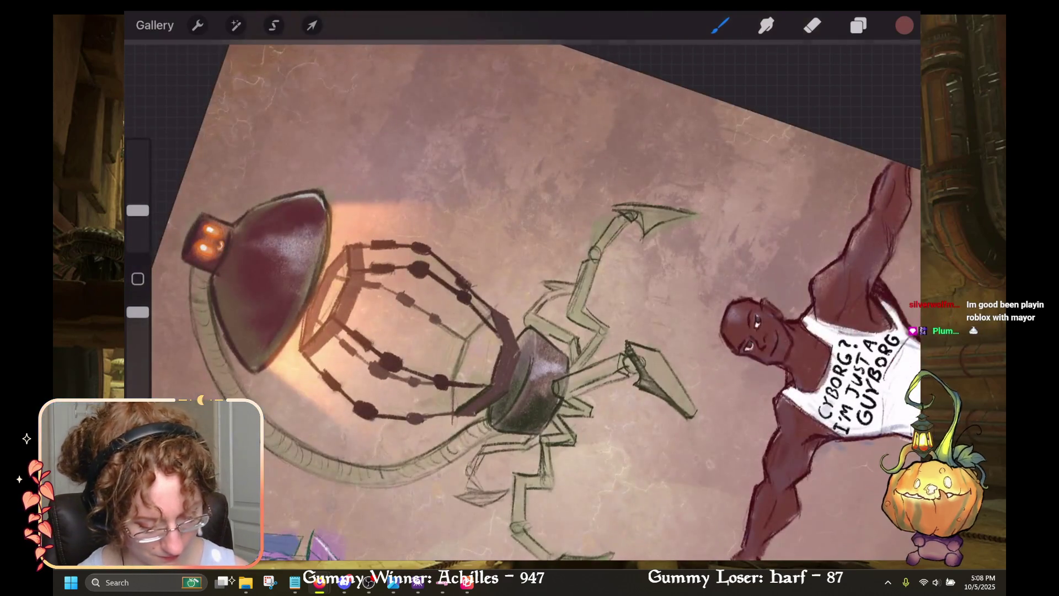
mouse_move(469, 395)
mouse_down()
mouse_move(491, 356)
mouse_move(491, 384)
mouse_move(494, 342)
mouse_move(466, 382)
mouse_up()
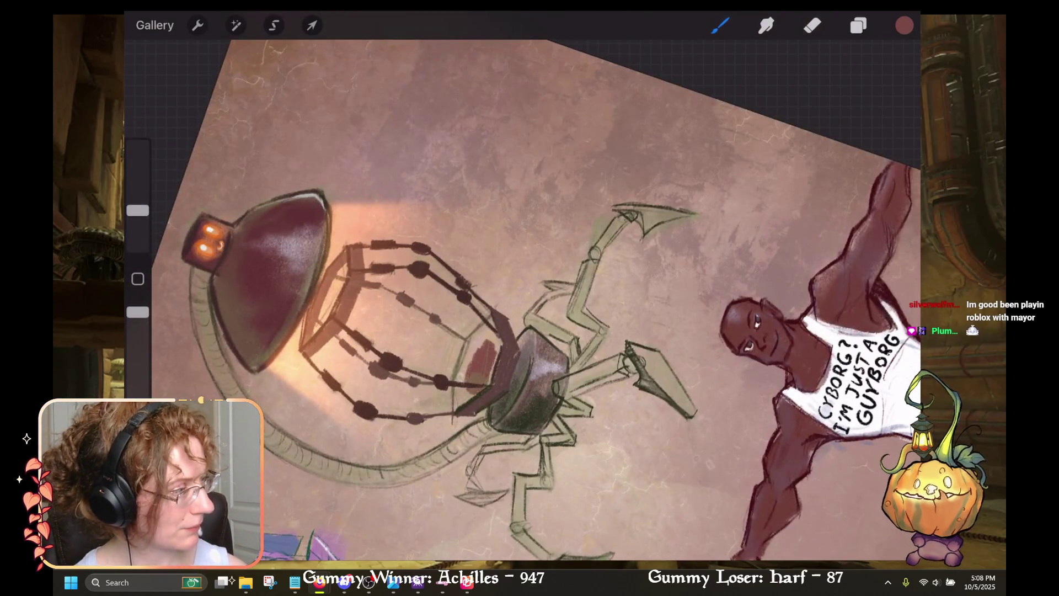
mouse_move(485, 340)
mouse_down()
mouse_move(459, 391)
mouse_move(461, 348)
mouse_move(463, 403)
mouse_move(491, 375)
mouse_move(498, 339)
mouse_move(487, 328)
mouse_move(477, 339)
mouse_up()
drag(457, 397, 451, 411)
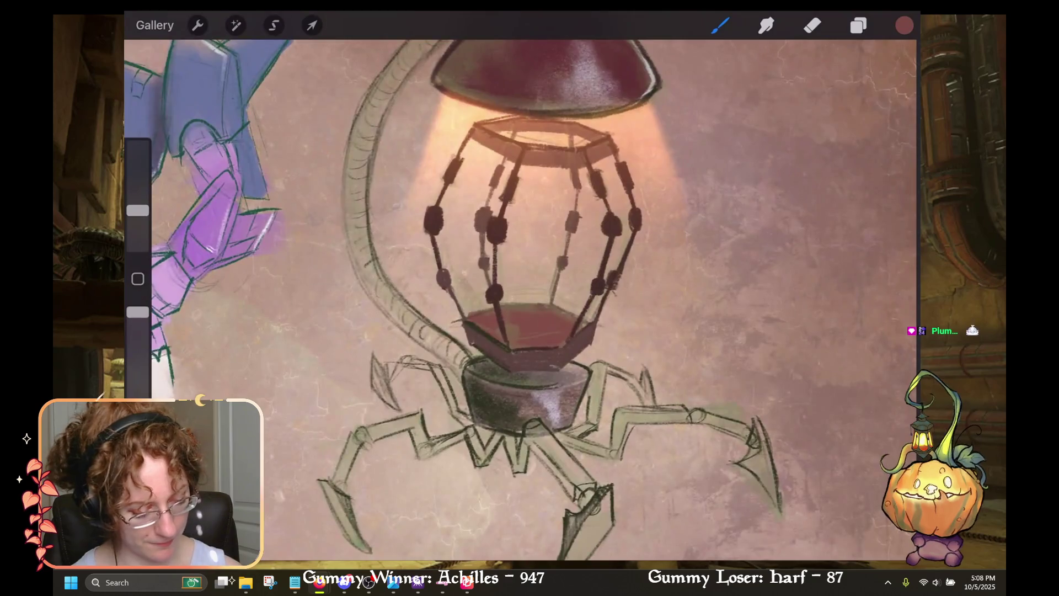
Step: Try brushing orange-red over the red bottom panel on the rotated canvas, then undo it
click(904, 26)
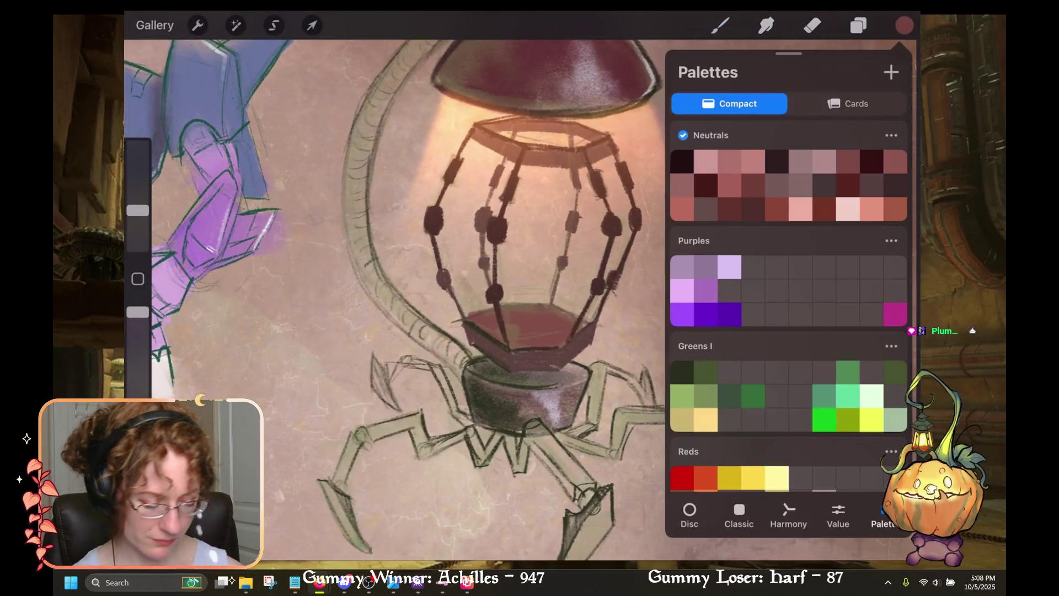
click(895, 209)
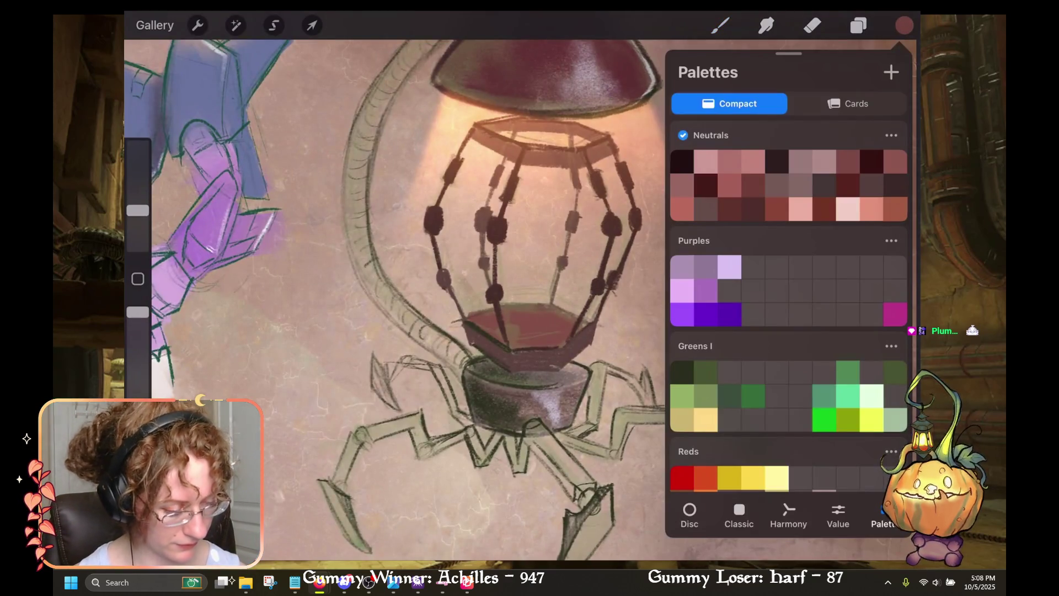
click(905, 26)
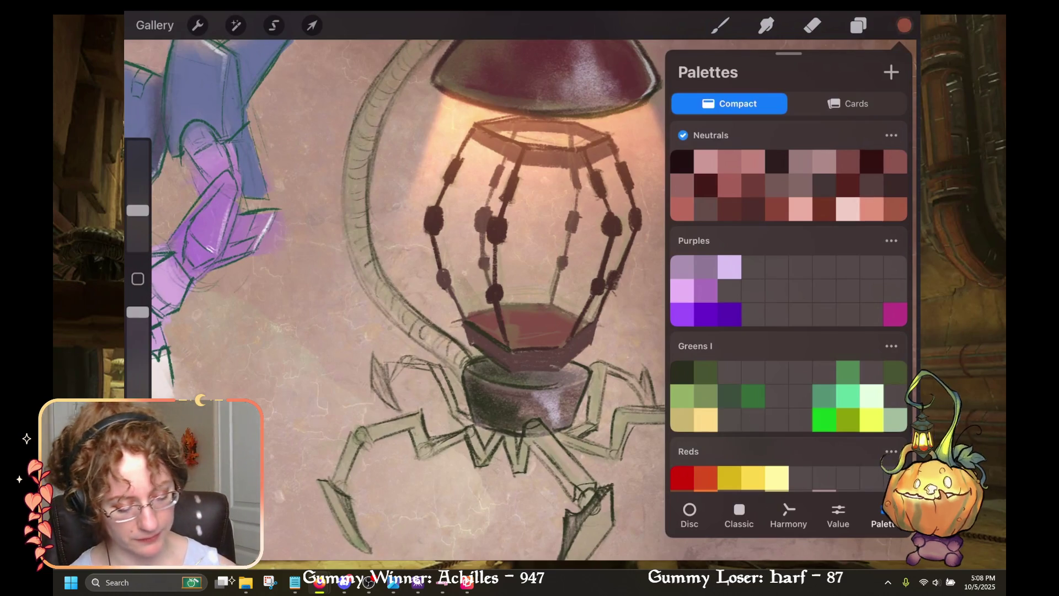
drag(530, 232, 690, 248)
drag(558, 259, 596, 342)
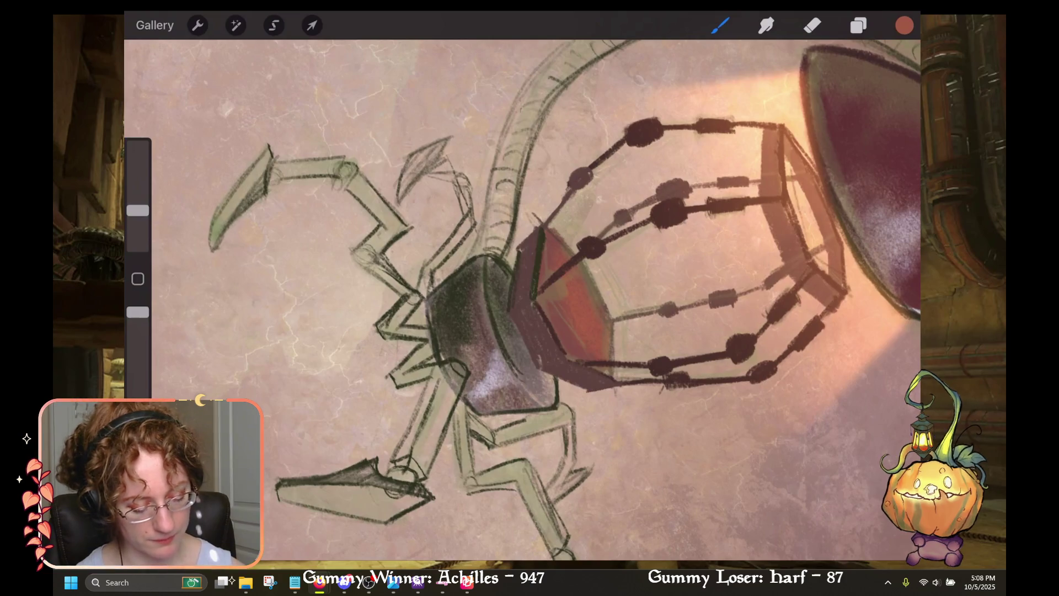
key(ctrl+z)
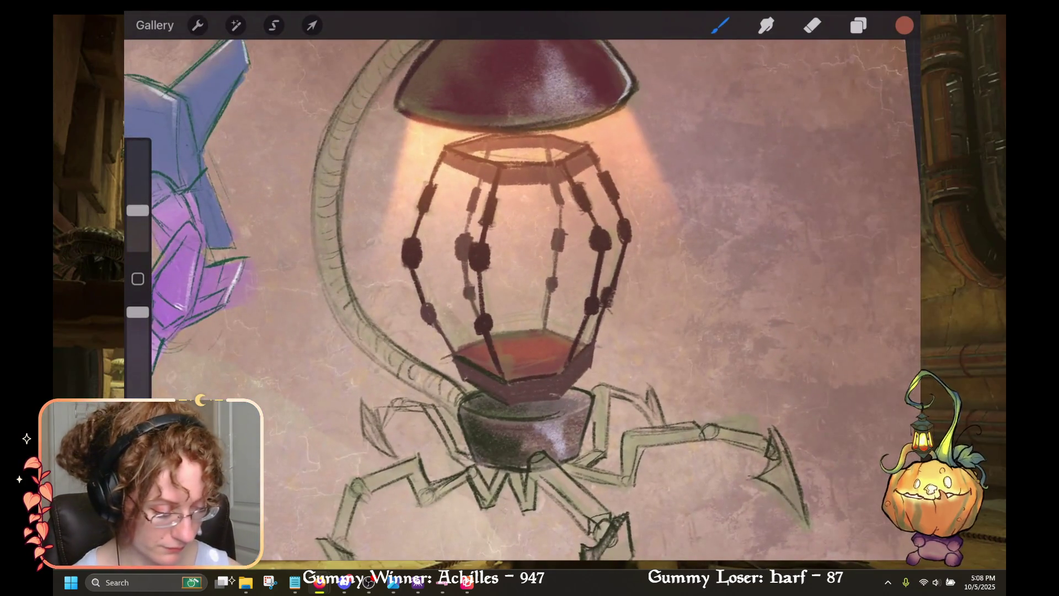
Step: Undo the last stroke and pick dark green from the Greens I palette
click(904, 25)
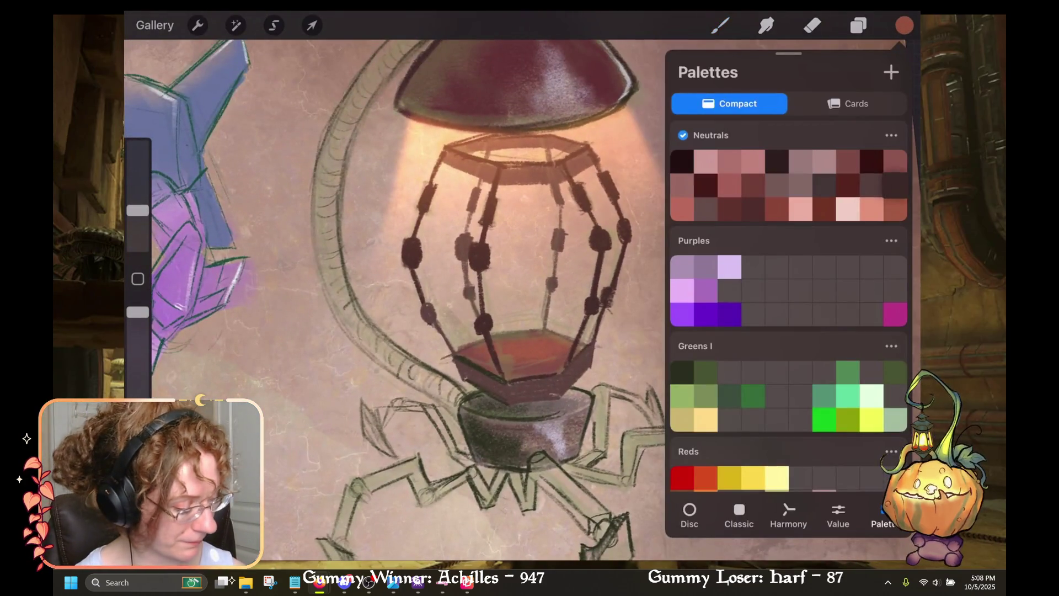
click(904, 26)
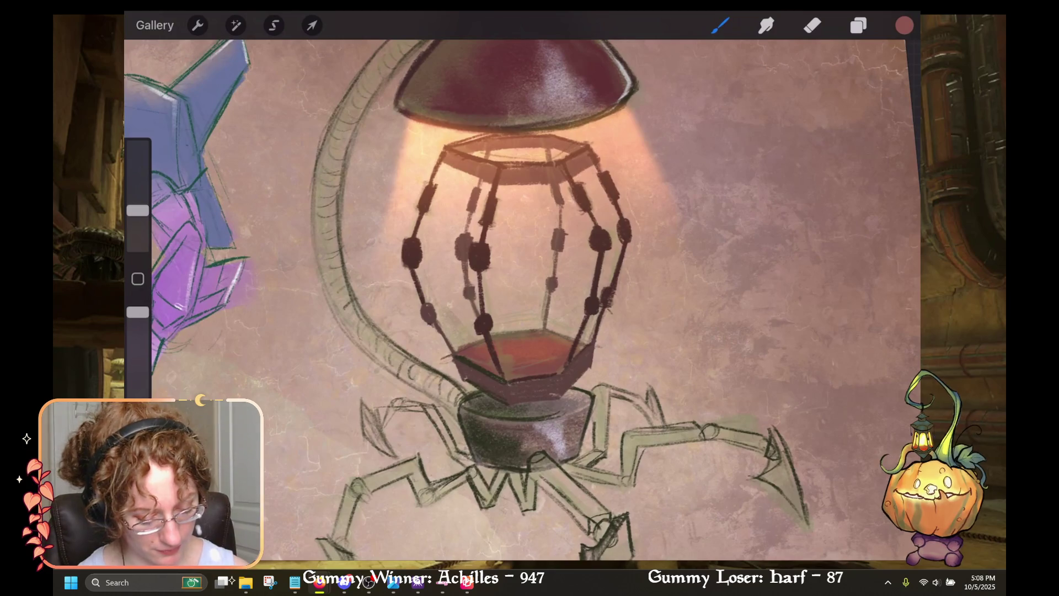
key(ctrl+z)
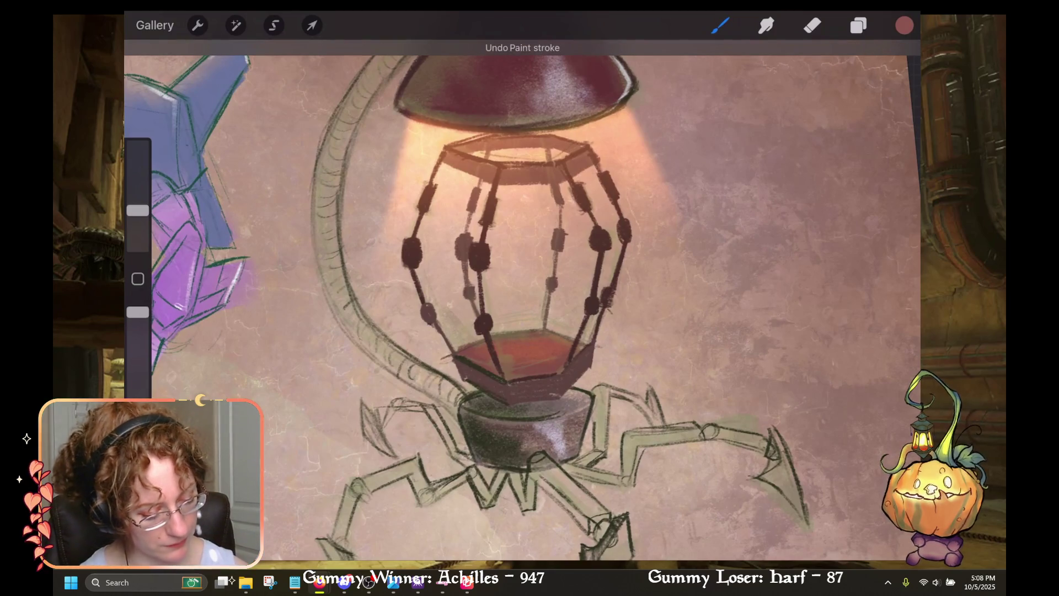
click(904, 26)
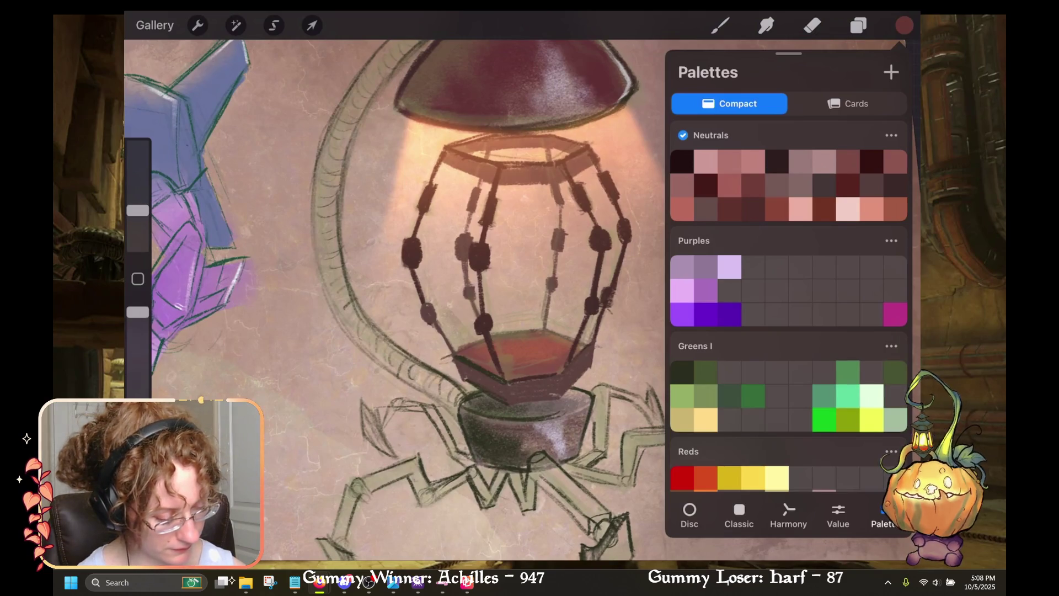
click(730, 396)
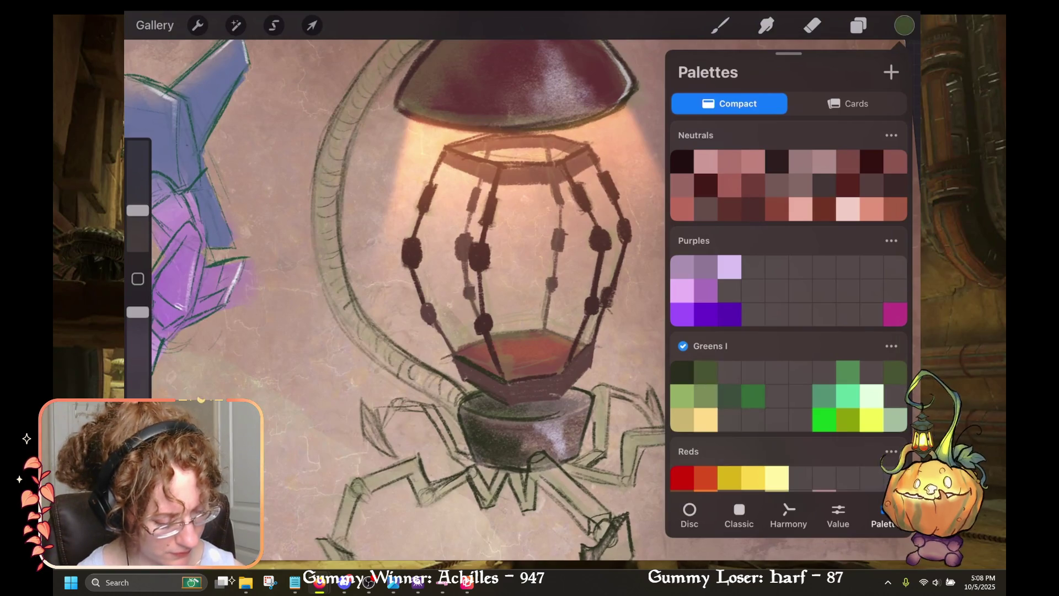
Step: Draw a thin dark green stem curling upward from the lantern's red bottom plate
click(904, 25)
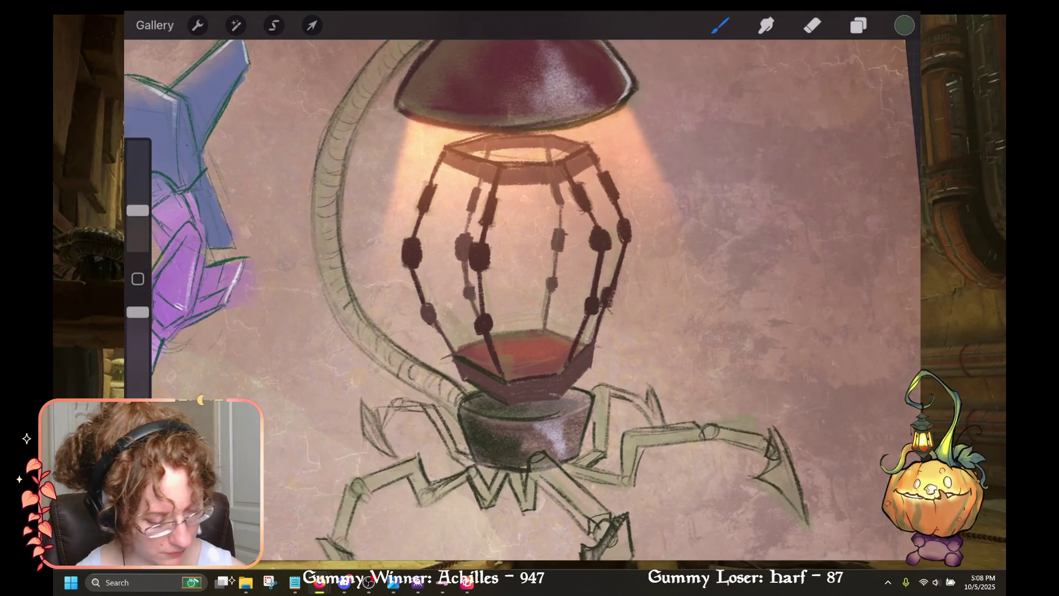
key(ctrl+z)
click(859, 26)
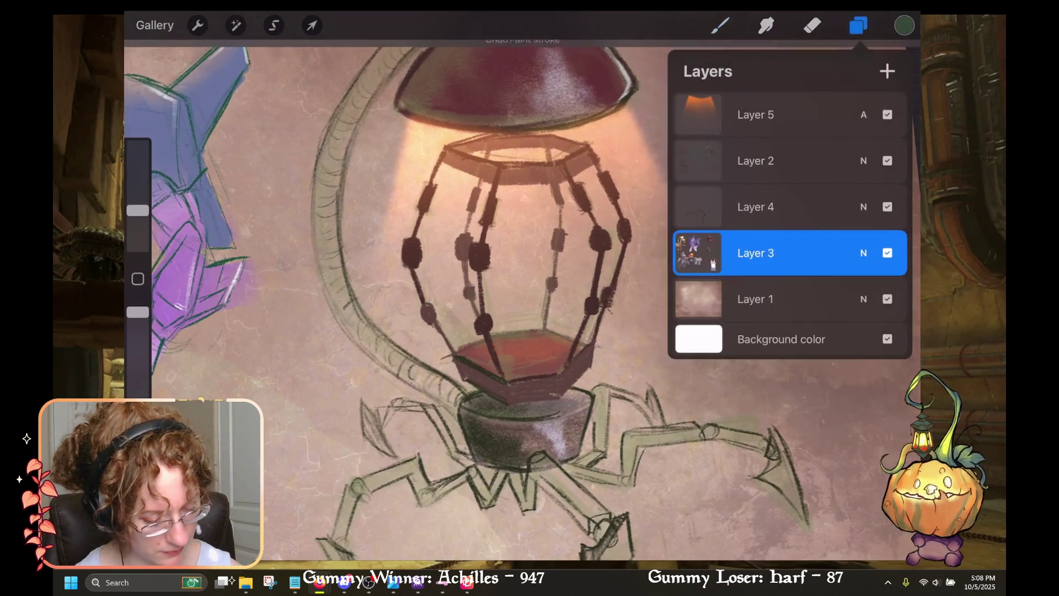
click(859, 25)
mouse_move(531, 350)
mouse_down()
mouse_move(505, 293)
mouse_move(534, 243)
mouse_up()
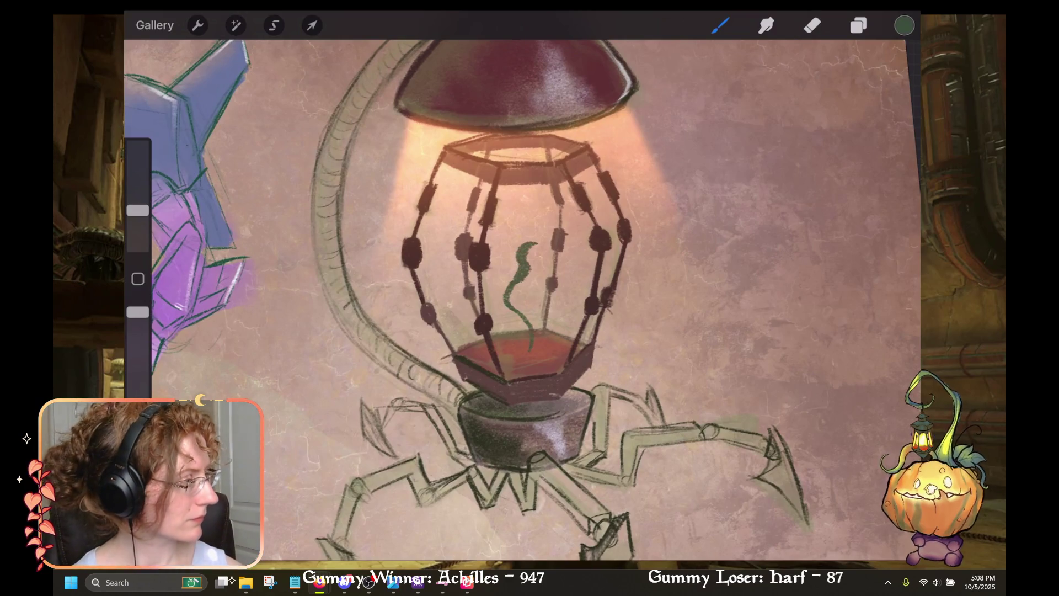
key(ctrl+z)
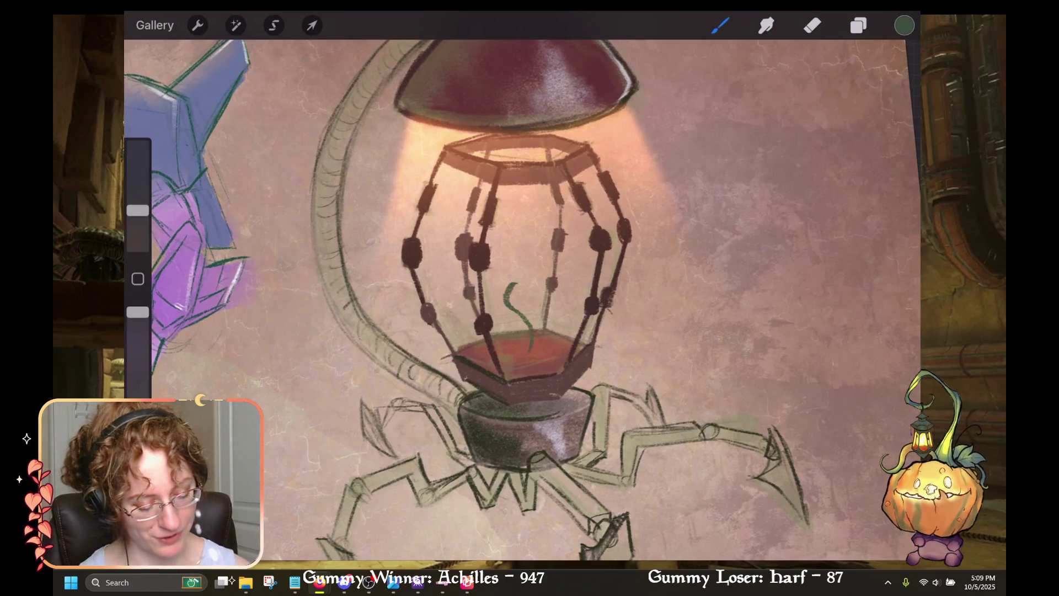
mouse_move(519, 281)
mouse_down()
mouse_move(512, 243)
mouse_move(527, 283)
mouse_up()
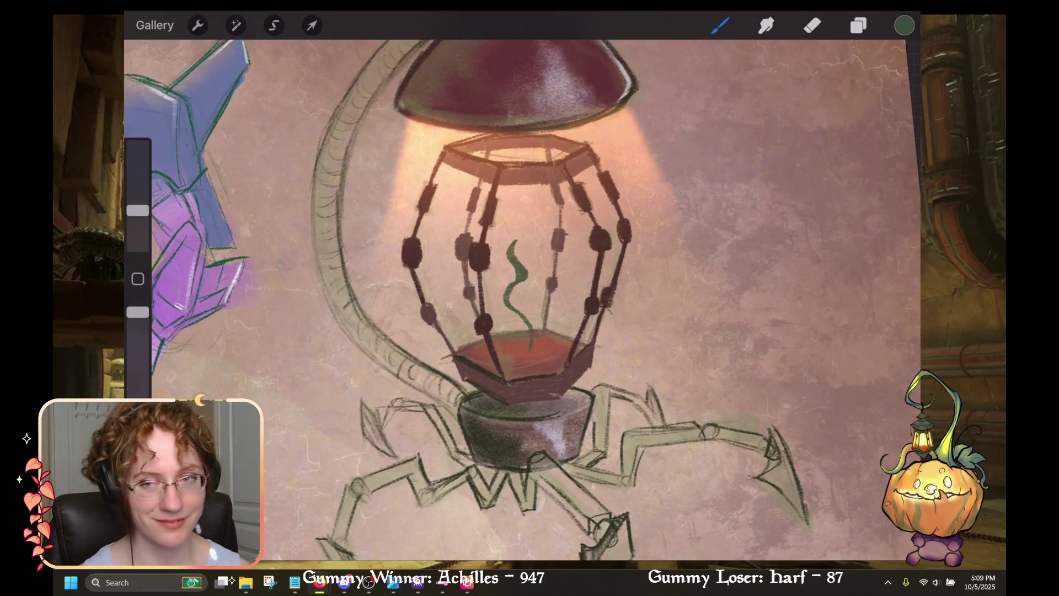
drag(516, 313, 452, 292)
key(ctrl+z)
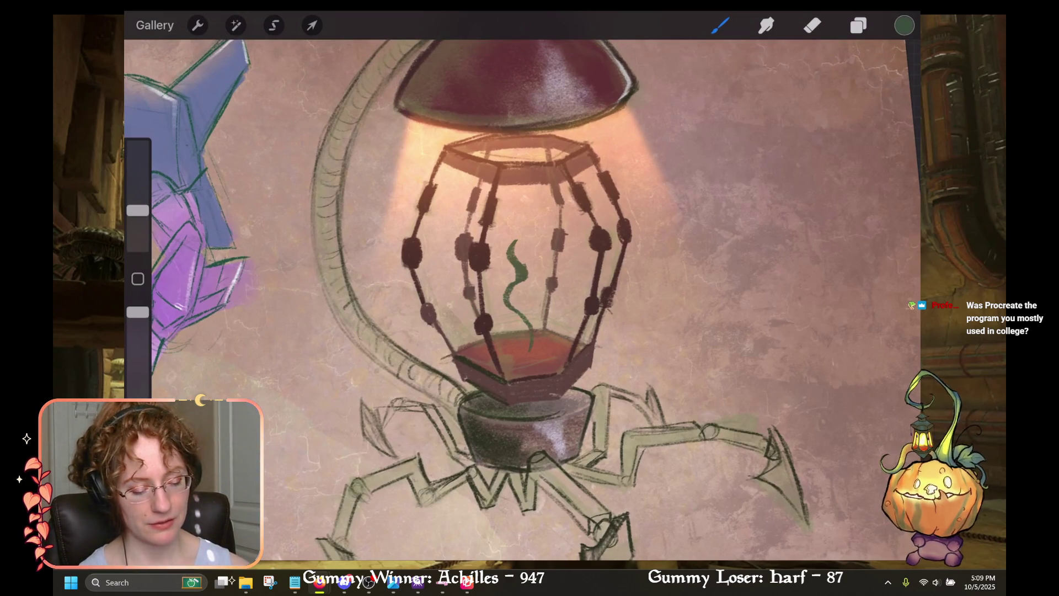
drag(520, 245, 524, 259)
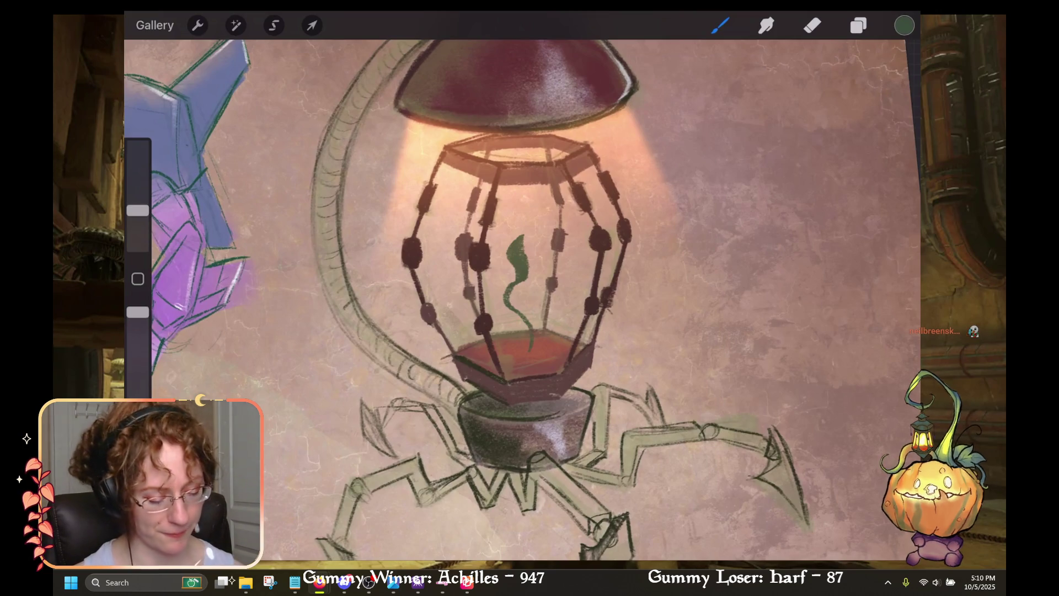
Step: Try adding a leafy branch to the left of the stem, undoing each attempt
drag(515, 277, 470, 290)
key(ctrl+z)
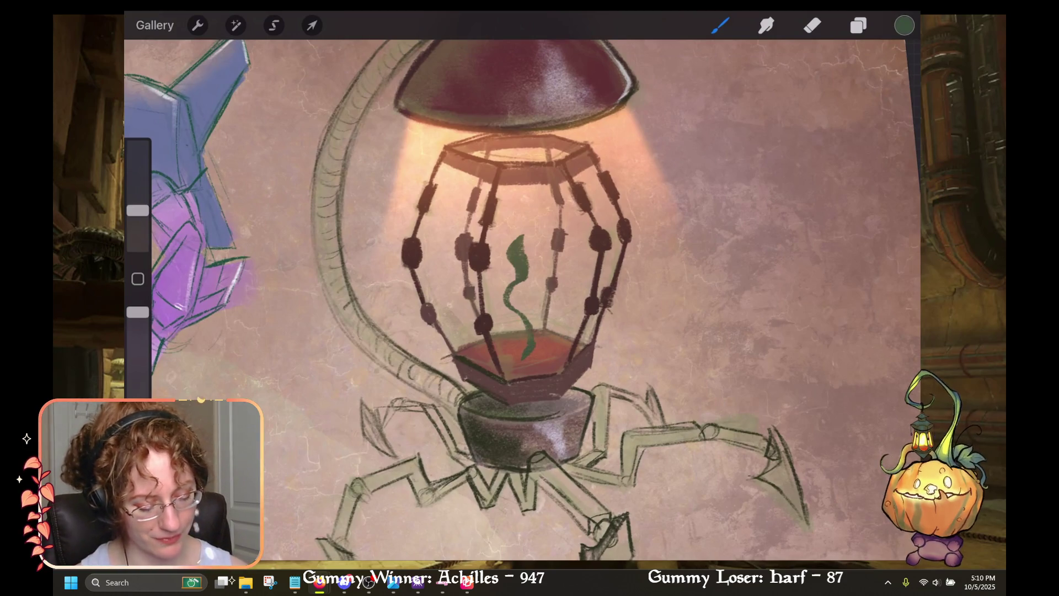
key(ctrl+z)
mouse_move(504, 307)
mouse_down()
mouse_move(464, 297)
mouse_move(451, 287)
mouse_move(460, 283)
mouse_up()
key(ctrl+z)
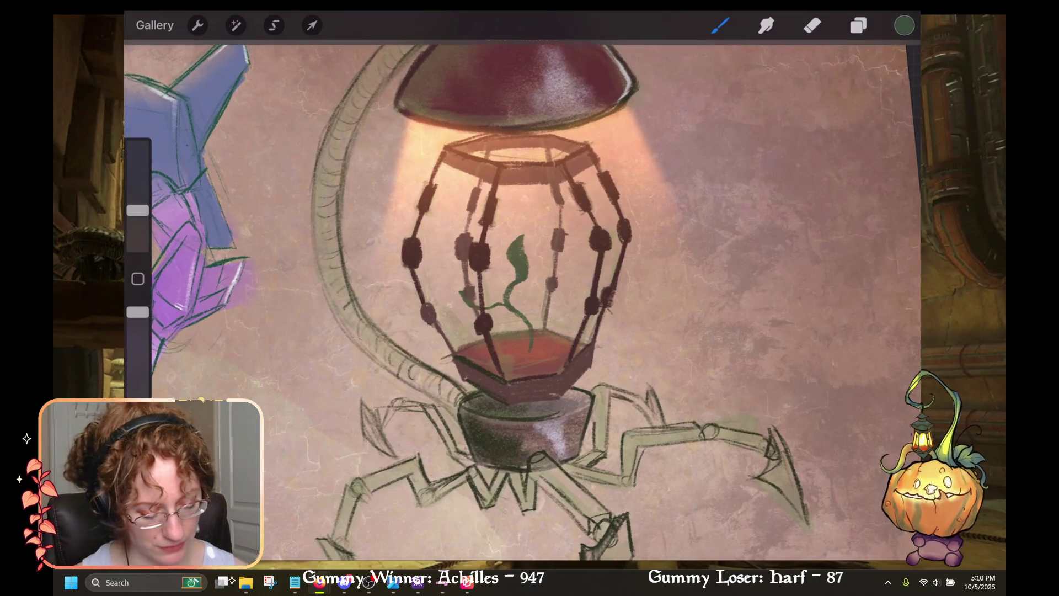
click(859, 25)
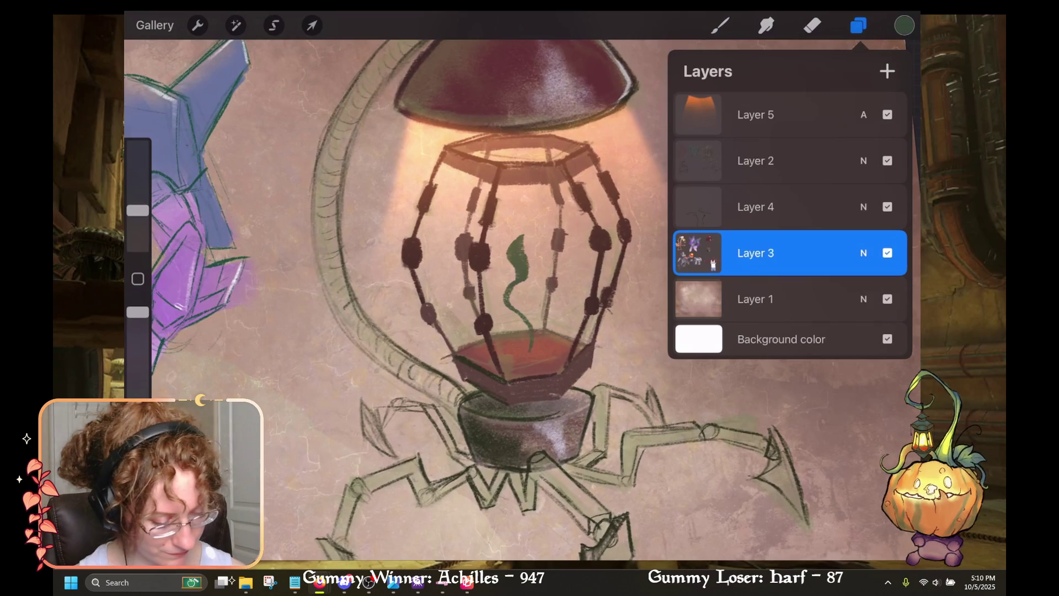
Step: Undo the old sprout strokes and add a new Layer 6 above Layer 4 for the plant
click(859, 25)
key(ctrl+z)
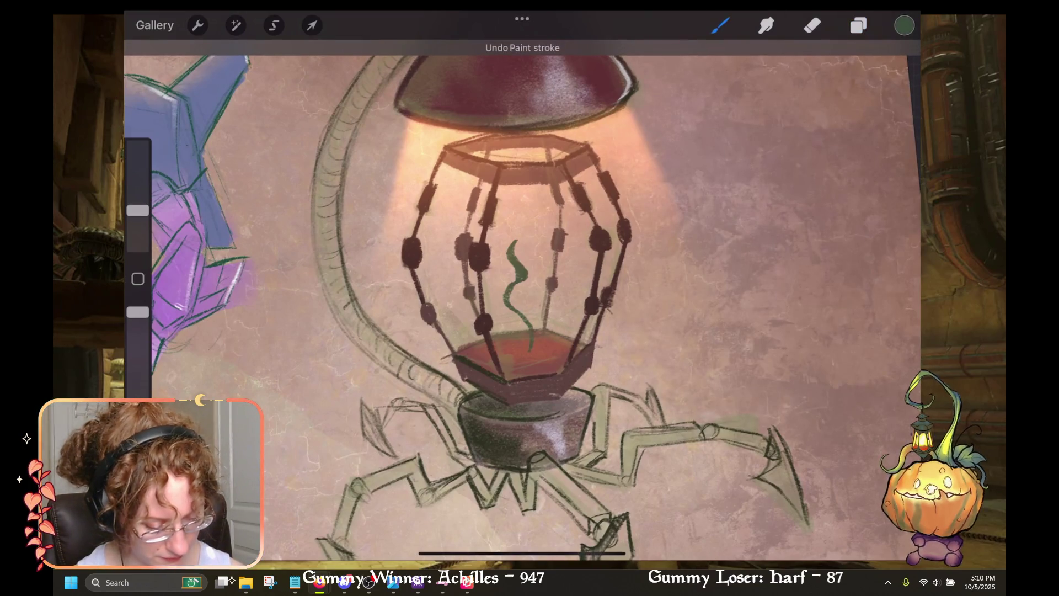
key(ctrl+z)
key(ctrl+z)
click(859, 25)
click(756, 207)
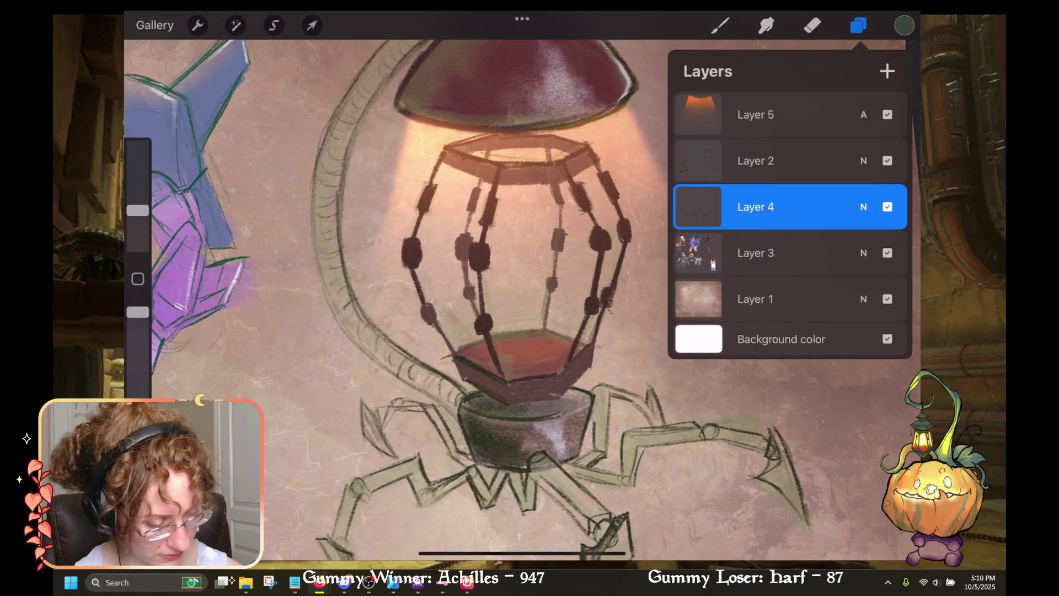
click(888, 71)
click(904, 25)
click(519, 331)
Step: Repaint the green stem with a curved leaf on the right and a new leaf at the top
drag(527, 346, 505, 293)
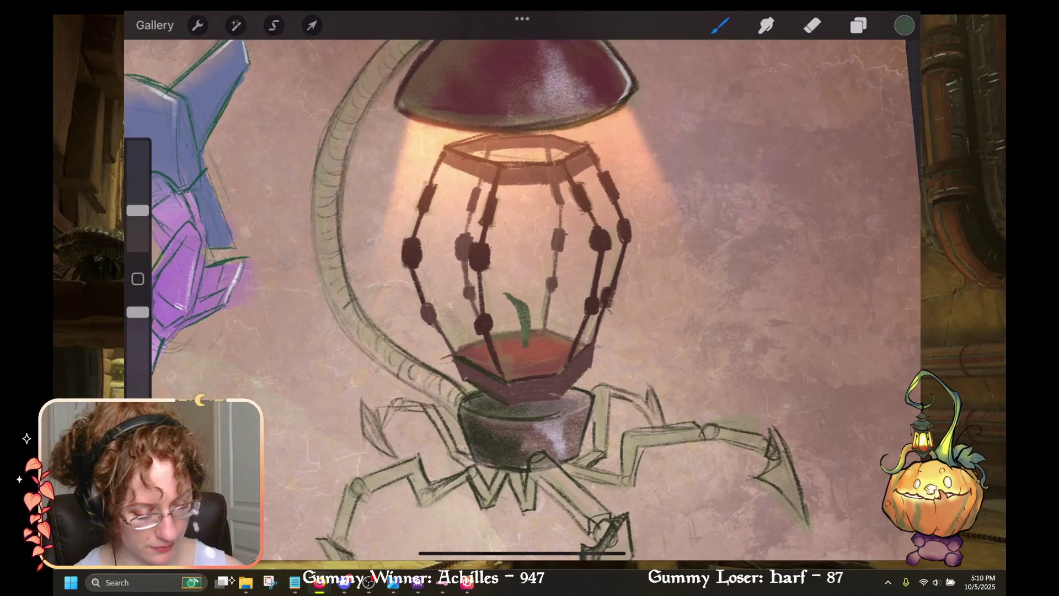
key(ctrl+z)
mouse_move(514, 296)
mouse_down()
mouse_move(485, 288)
mouse_move(491, 278)
mouse_move(510, 298)
mouse_move(531, 299)
mouse_up()
key(ctrl+z)
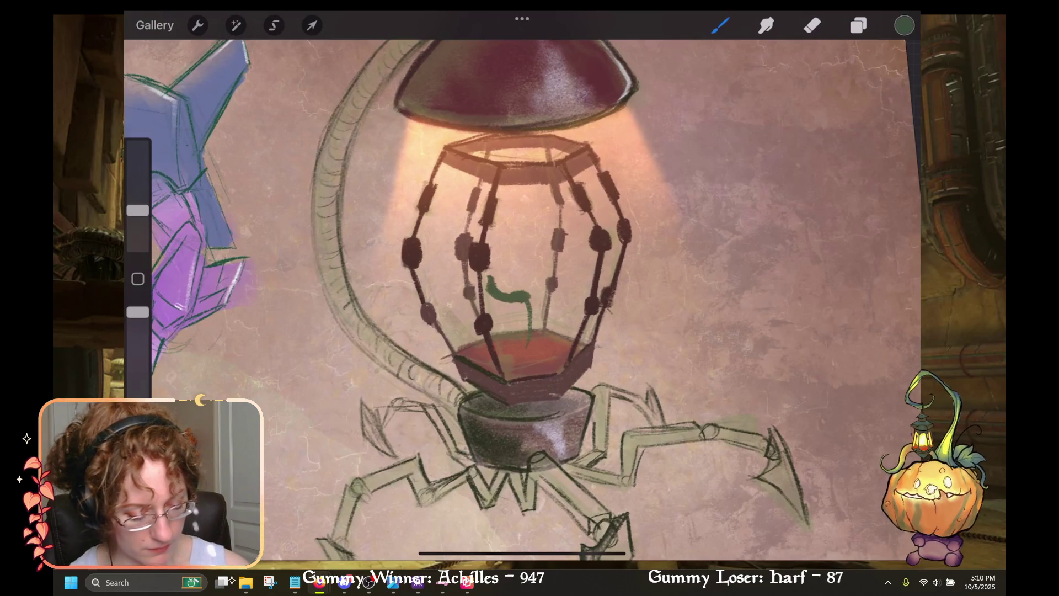
key(ctrl+z)
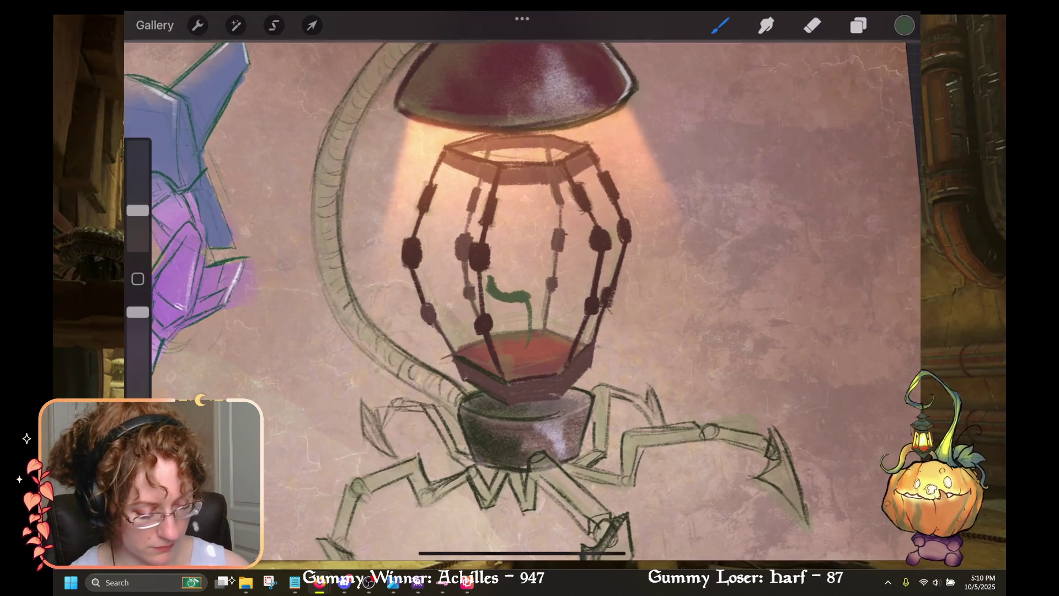
mouse_move(528, 289)
mouse_down()
mouse_move(585, 270)
mouse_move(577, 260)
mouse_move(563, 274)
mouse_move(595, 266)
mouse_move(587, 253)
mouse_up()
key(ctrl+z)
key(ctrl+z)
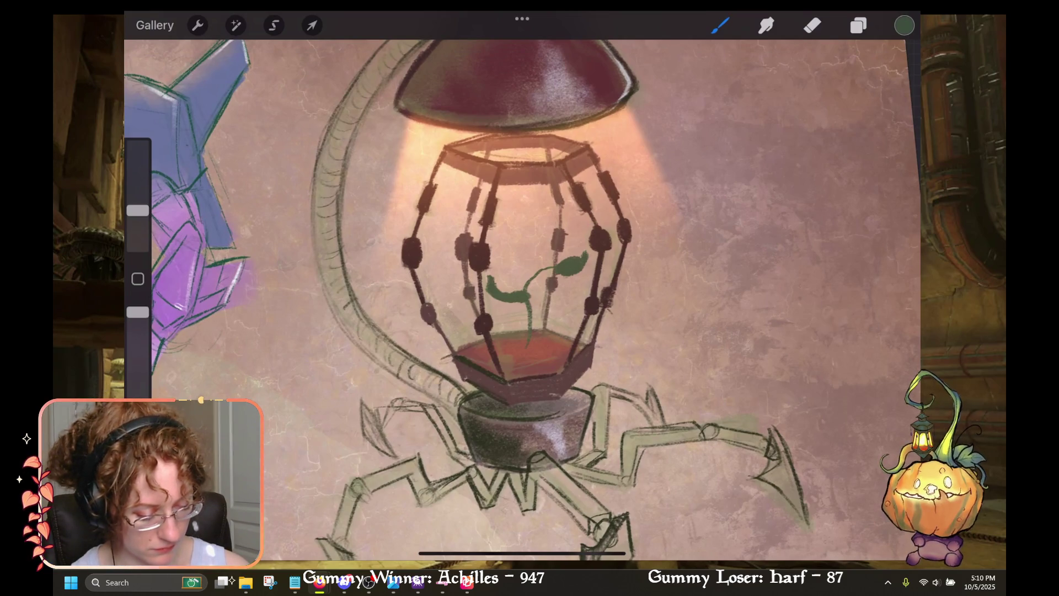
key(ctrl+z)
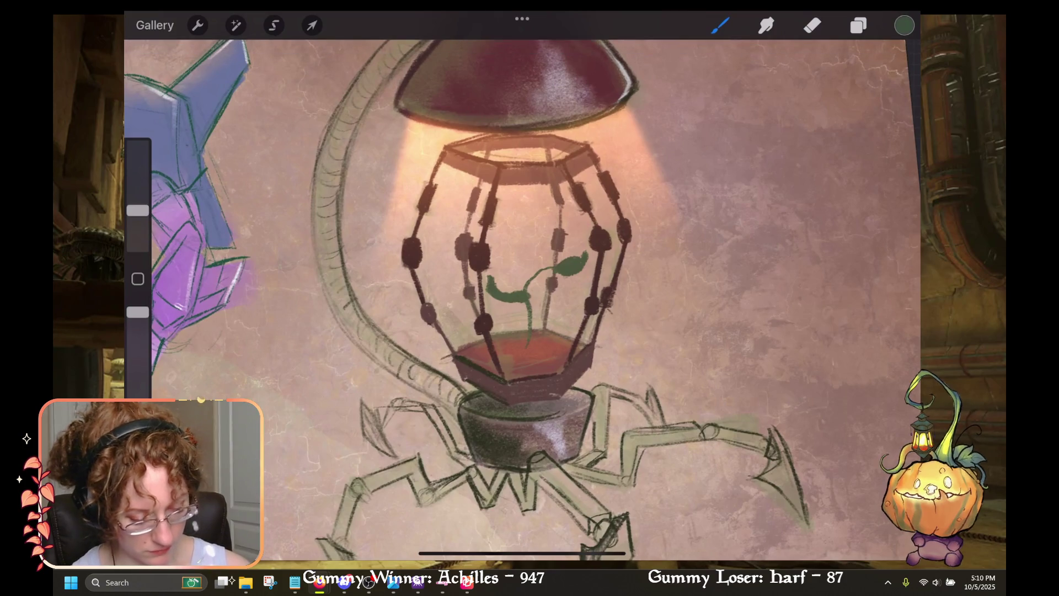
mouse_move(531, 291)
mouse_down()
mouse_move(532, 249)
mouse_move(507, 200)
mouse_move(520, 234)
mouse_up()
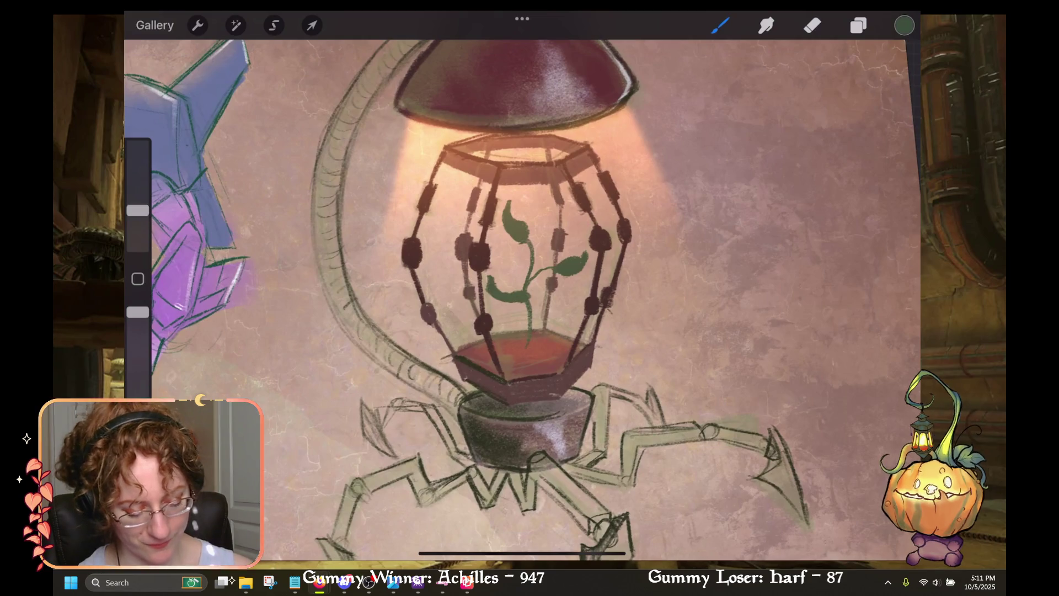
Step: Thicken the sprout's stem, switch to the Eraser, and rotate the lantern upright
mouse_move(526, 285)
mouse_down()
mouse_move(514, 253)
mouse_move(528, 248)
mouse_up()
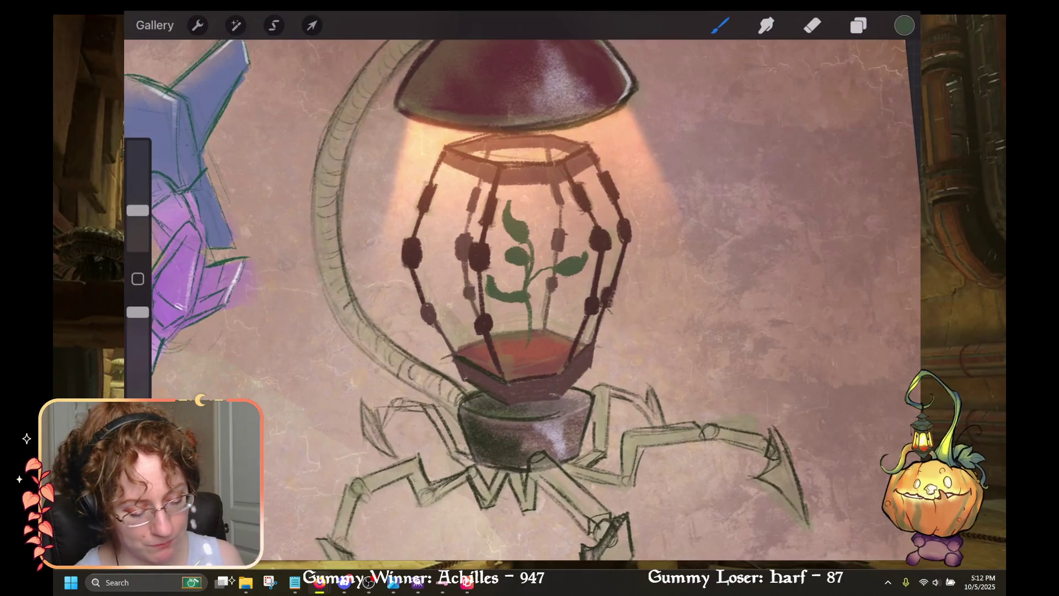
scroll(523, 298, up, 3)
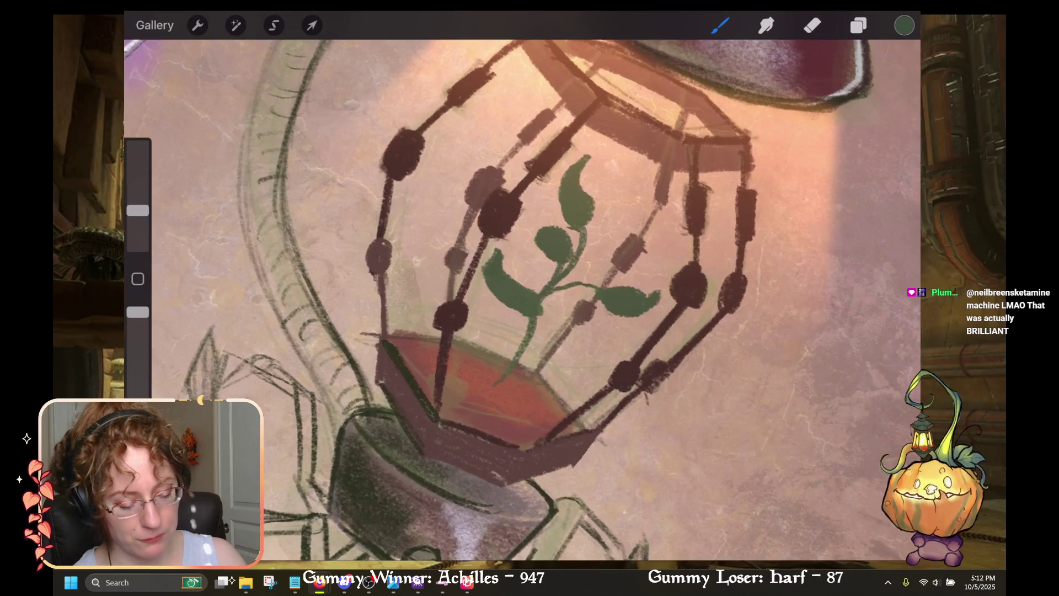
key(e)
scroll(523, 298, down, 3)
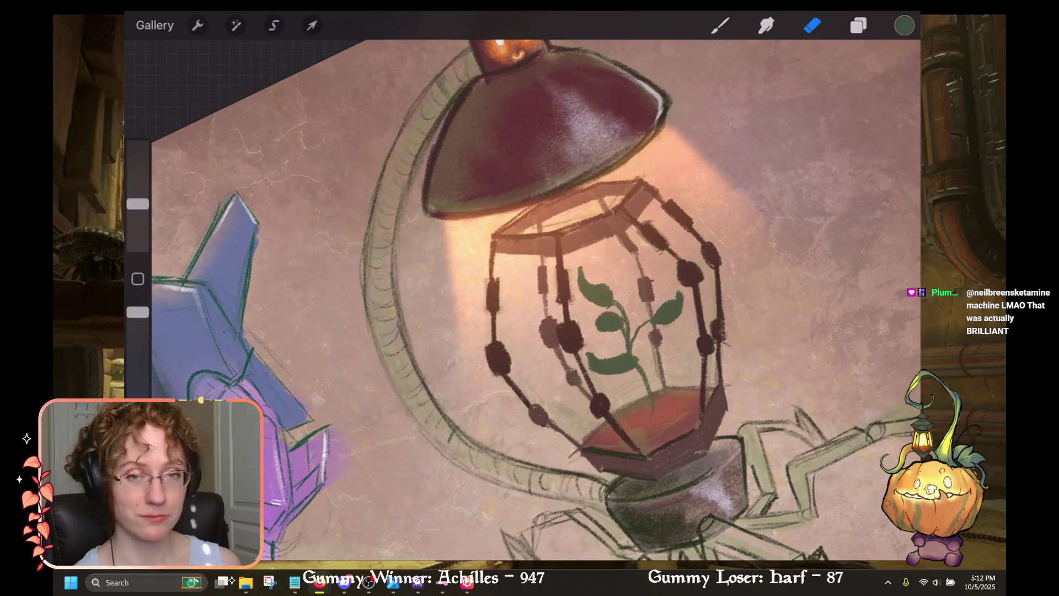
scroll(523, 298, up, 2)
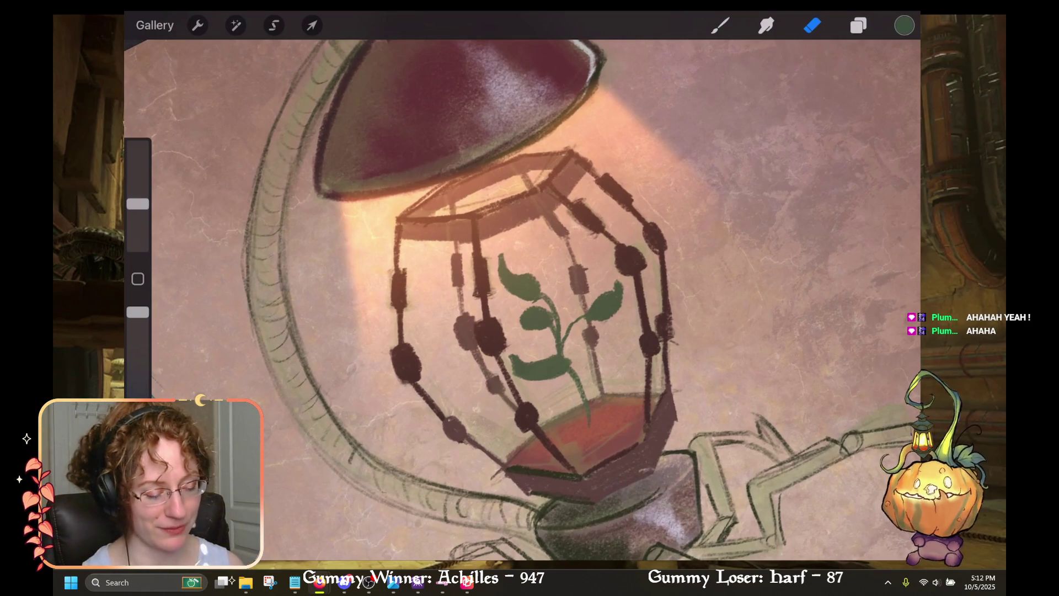
drag(530, 309, 568, 260)
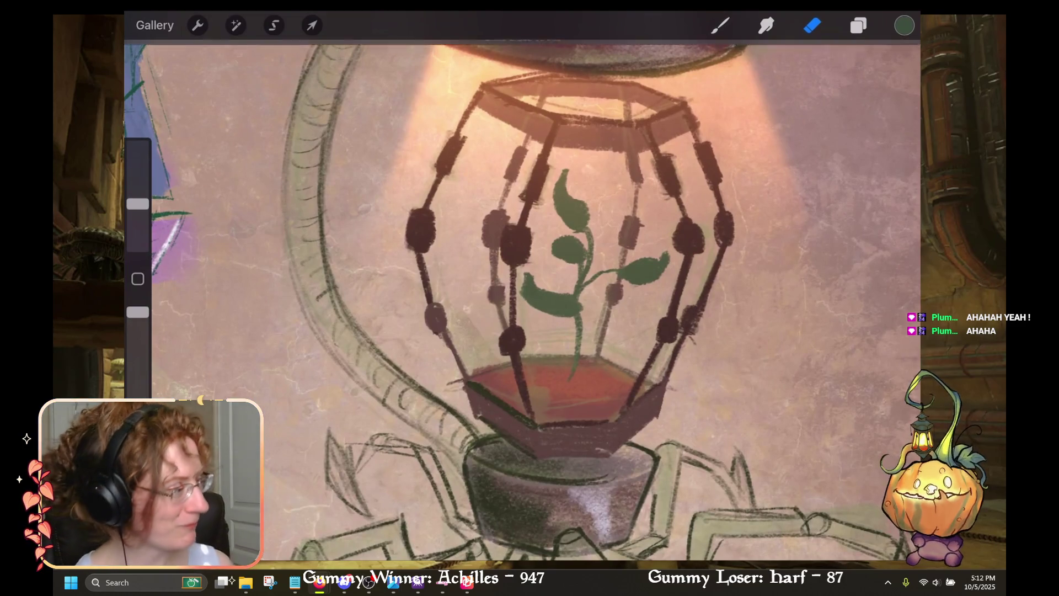
key(ctrl+z)
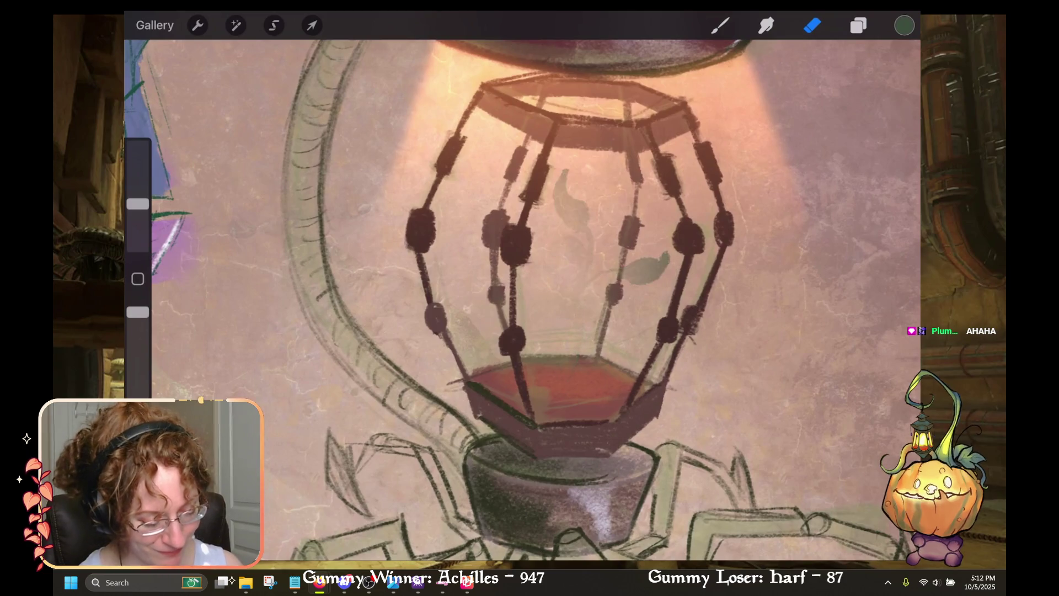
Step: Restore the faded plant and pick the hard eraser from the Perspective brush set
key(ctrl+shift+z)
click(813, 25)
scroll(677, 323, up, 7)
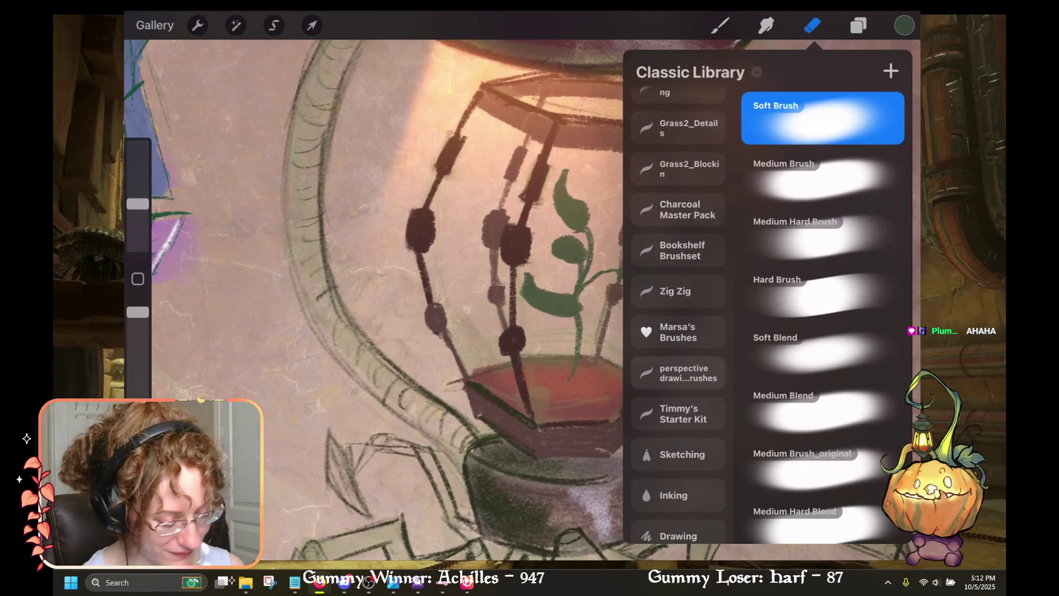
scroll(678, 315, up, 2)
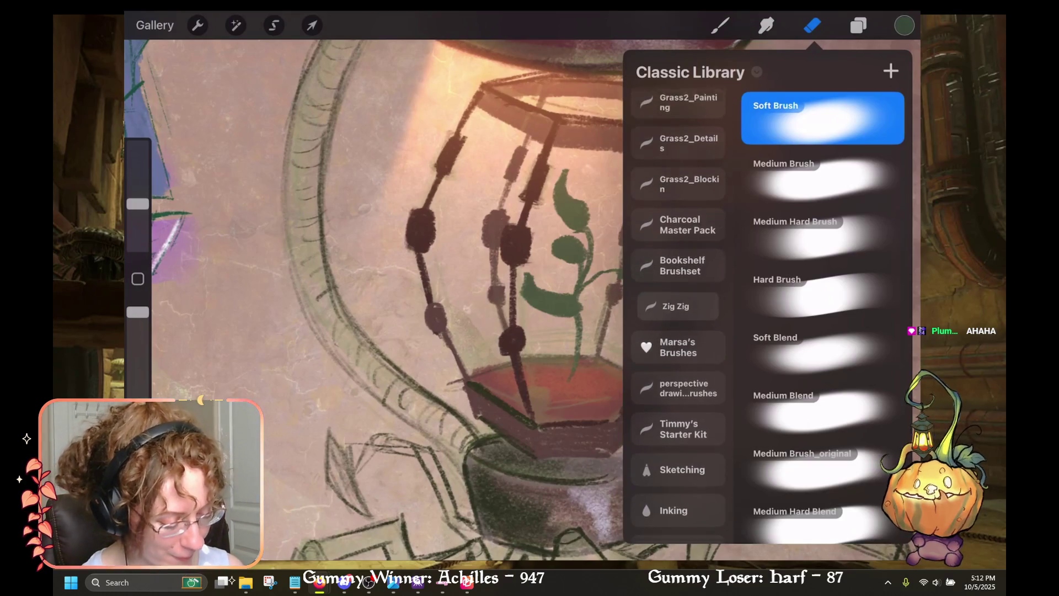
click(678, 383)
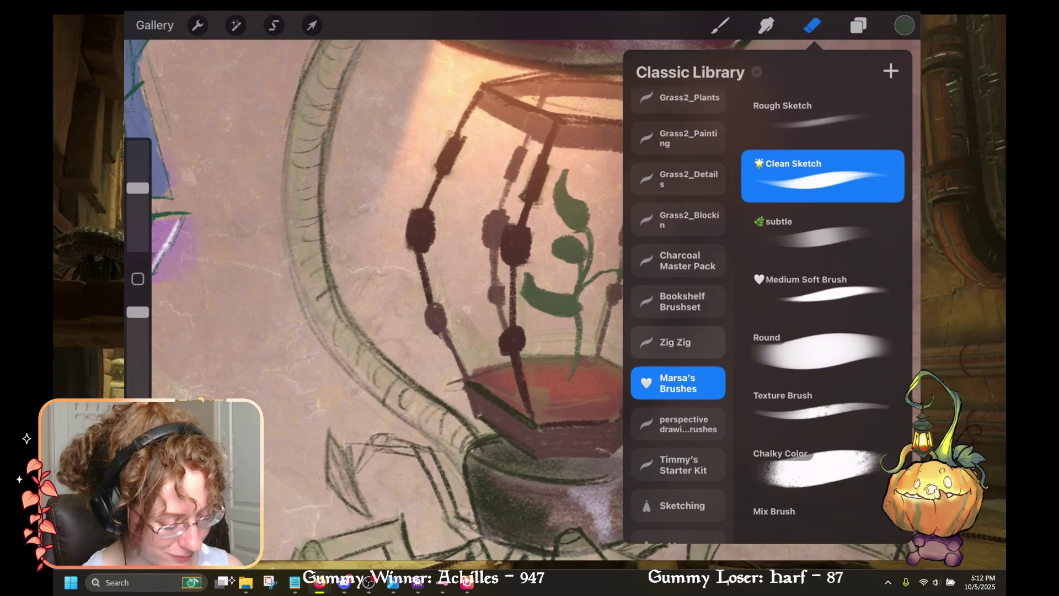
scroll(678, 315, up, 2)
scroll(679, 314, down, 4)
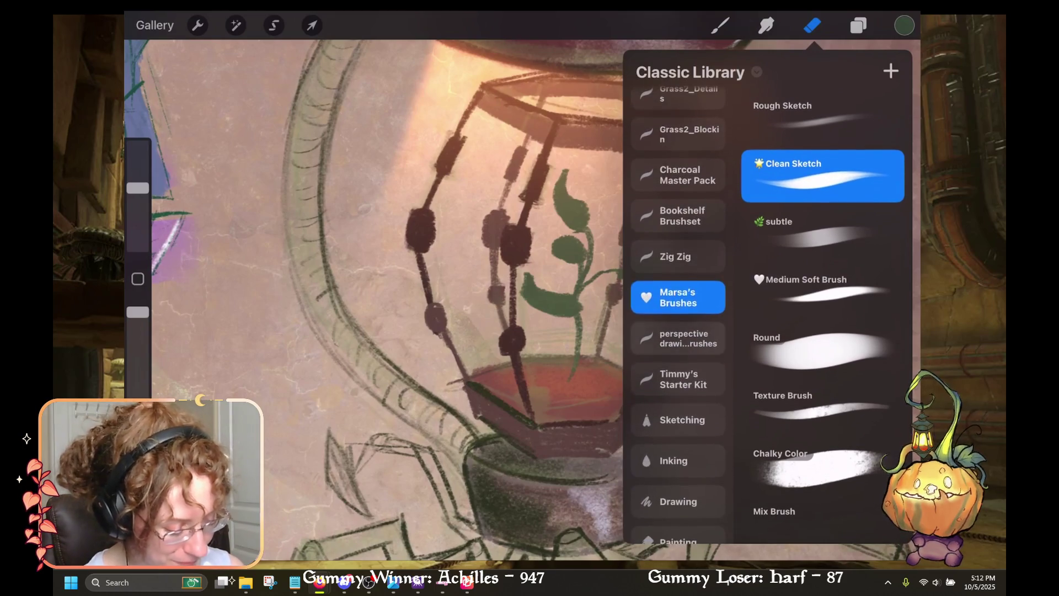
click(679, 379)
click(678, 338)
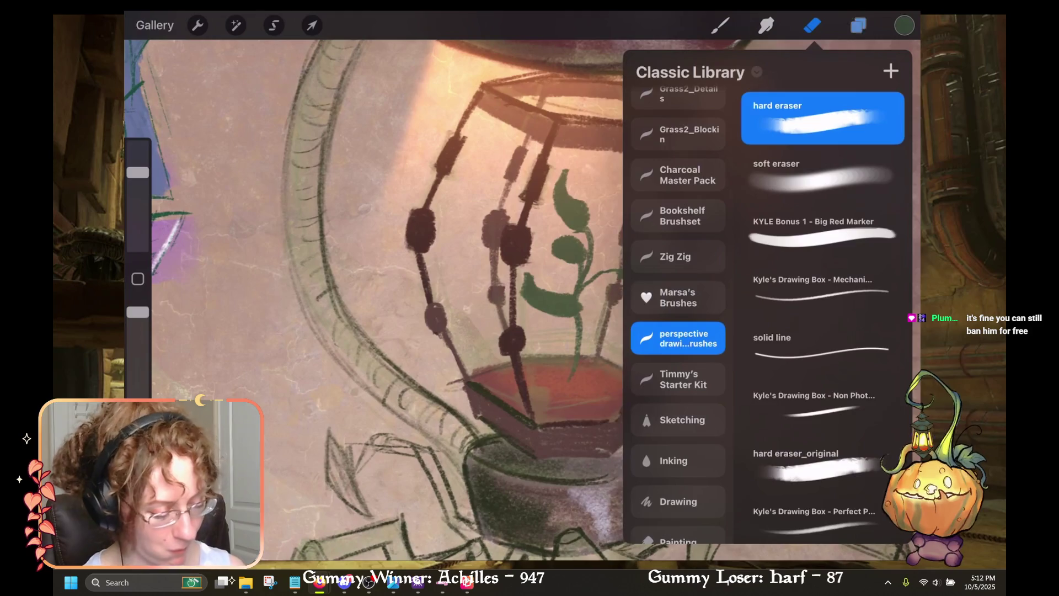
click(859, 25)
Step: Test-erase part of the green leaf, undo it, and lower the eraser size
click(812, 25)
click(813, 25)
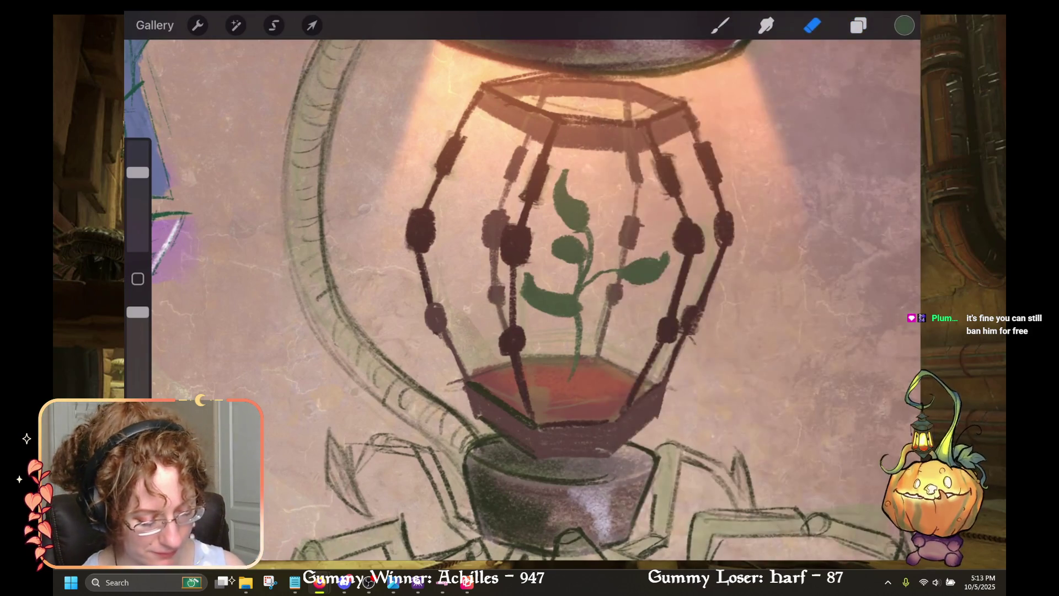
drag(524, 292, 560, 304)
key(ctrl+z)
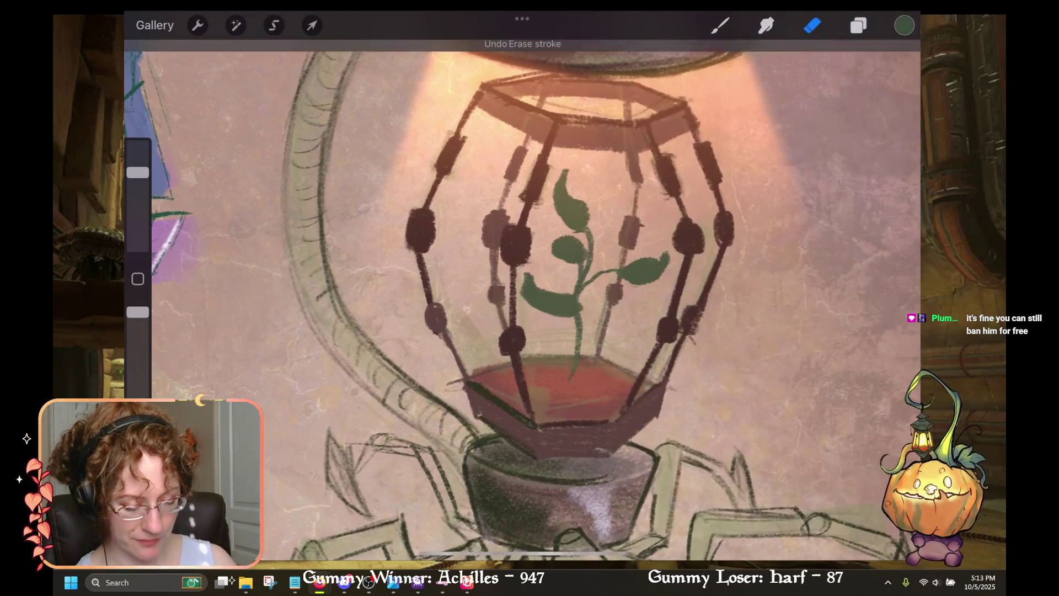
drag(138, 172, 138, 209)
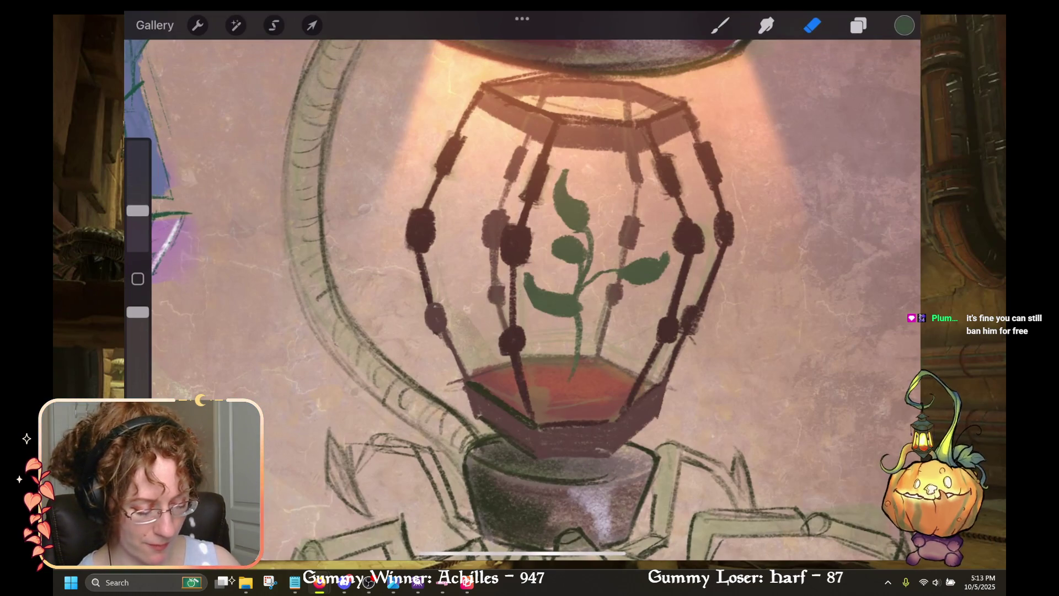
drag(574, 248, 480, 254)
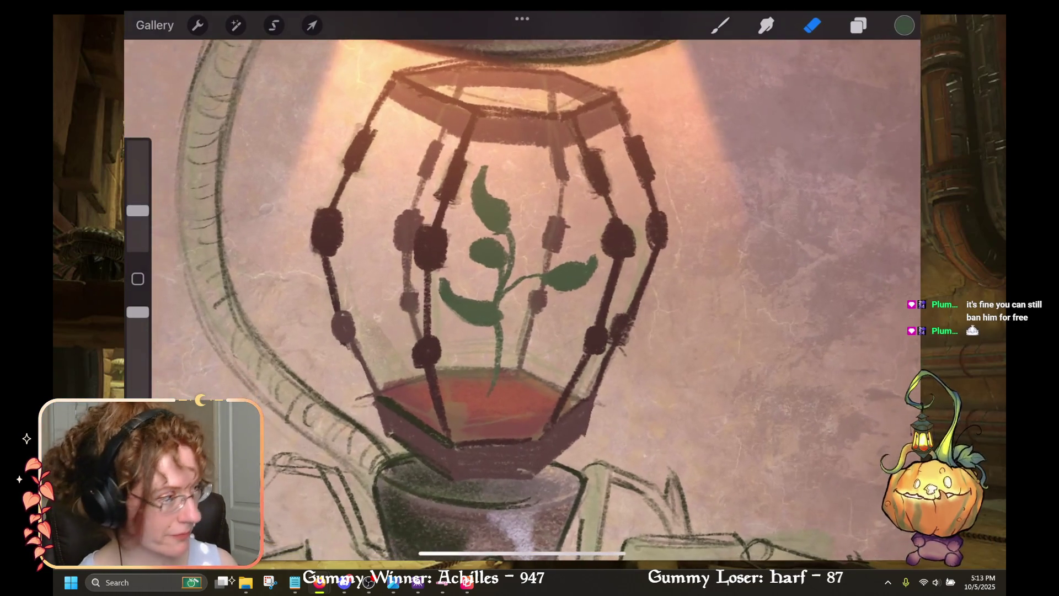
Step: Pick a lime green swatch from Palettes and return to the Brush tool
click(904, 25)
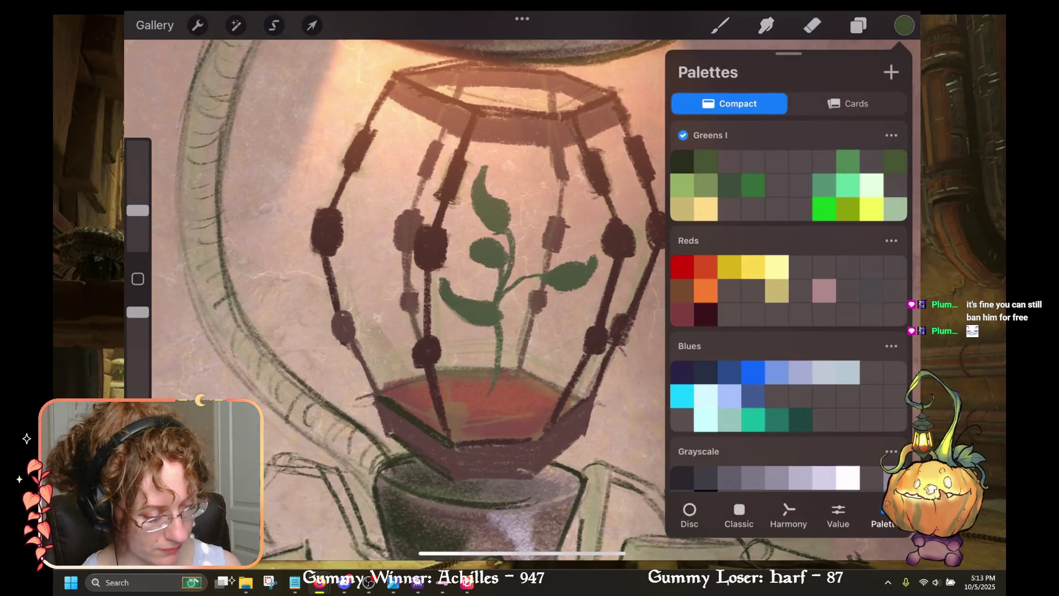
click(720, 25)
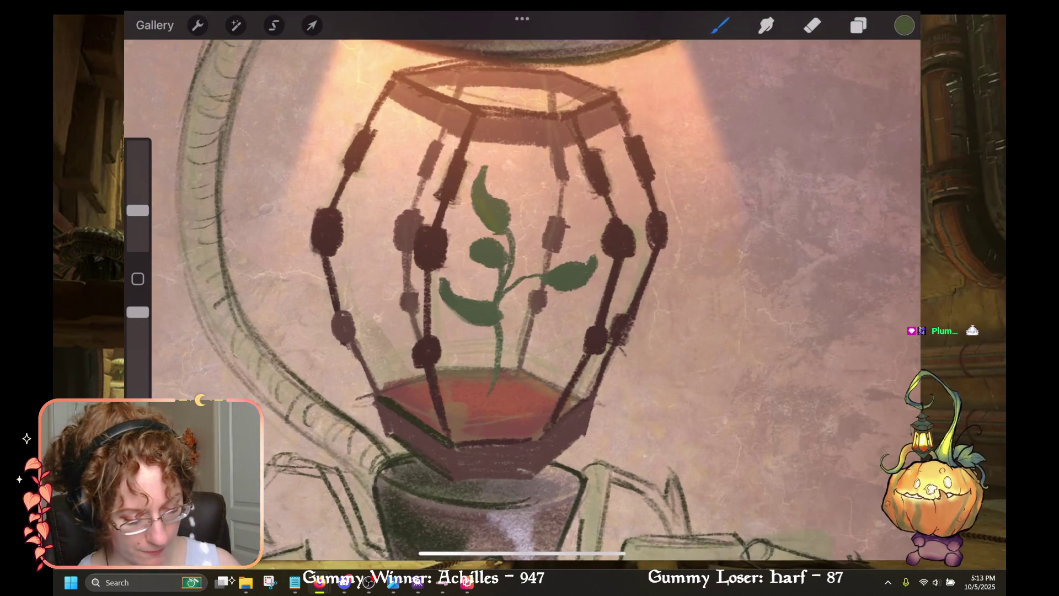
click(904, 26)
click(848, 209)
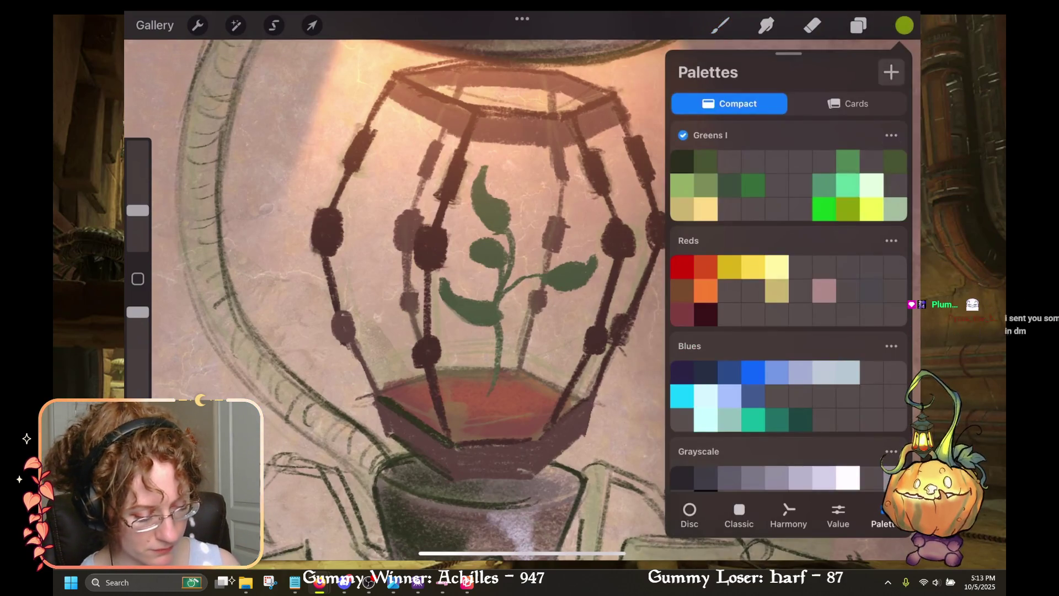
click(720, 26)
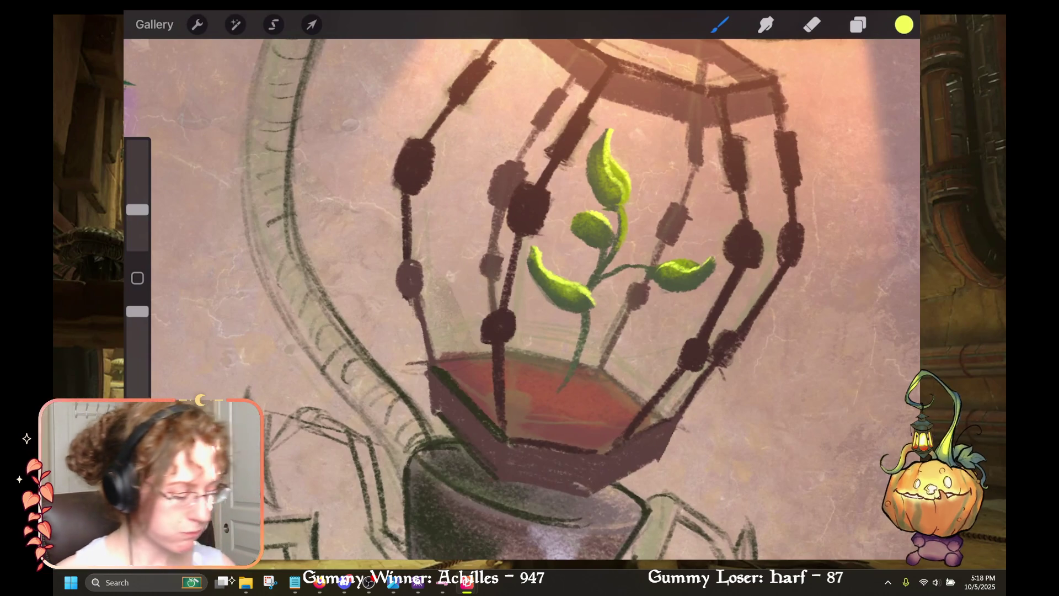
Step: Turn off alpha lock on Layer 6 in the Layers panel
scroll(522, 285, down, 5)
scroll(522, 285, up, 4)
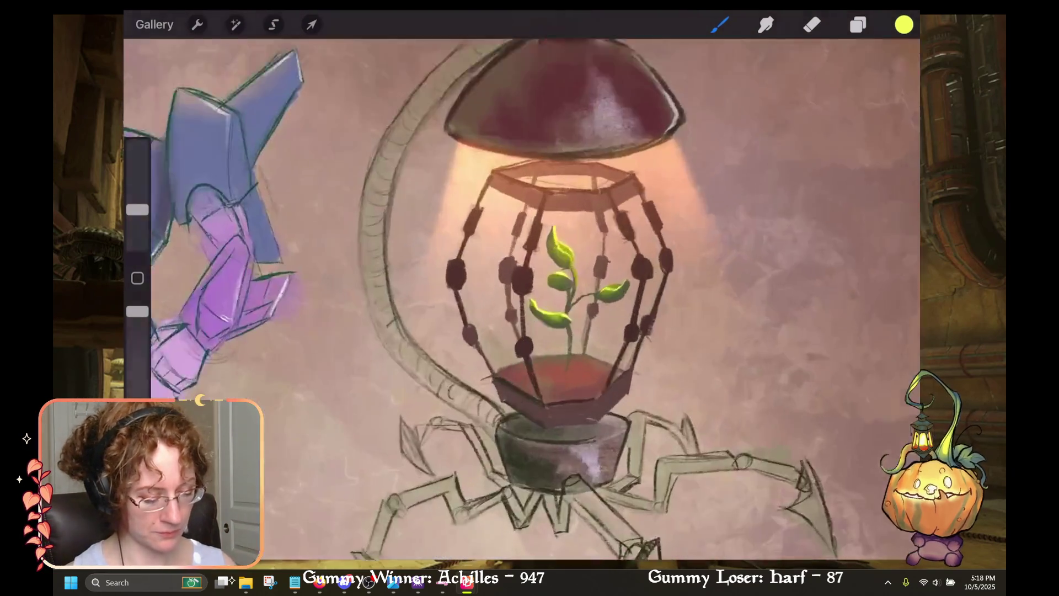
scroll(521, 285, down, 1)
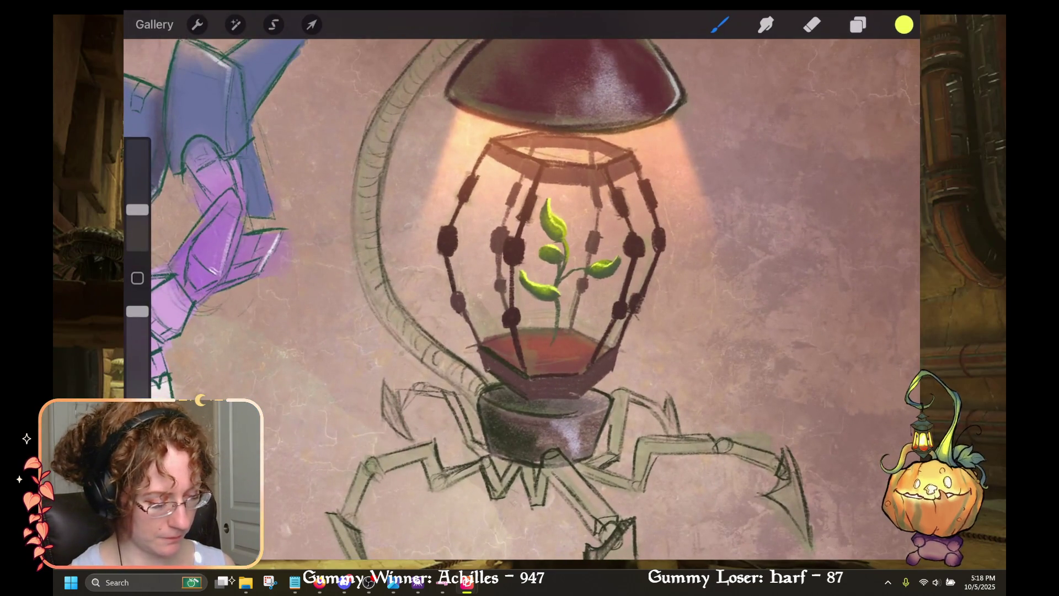
click(904, 24)
click(720, 24)
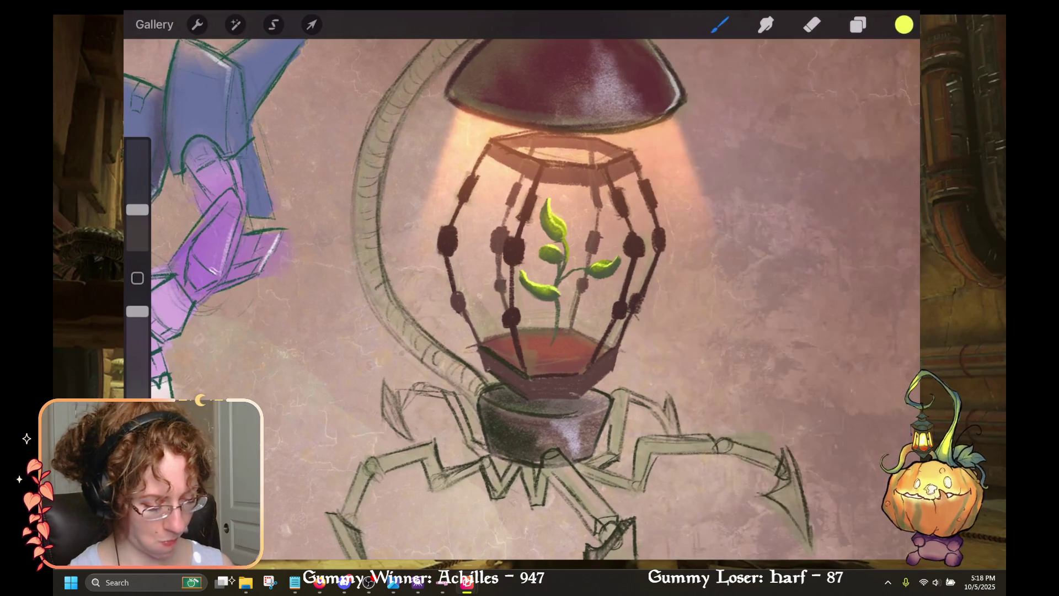
scroll(522, 285, down, 5)
scroll(467, 342, up, 2)
scroll(466, 298, up, 2)
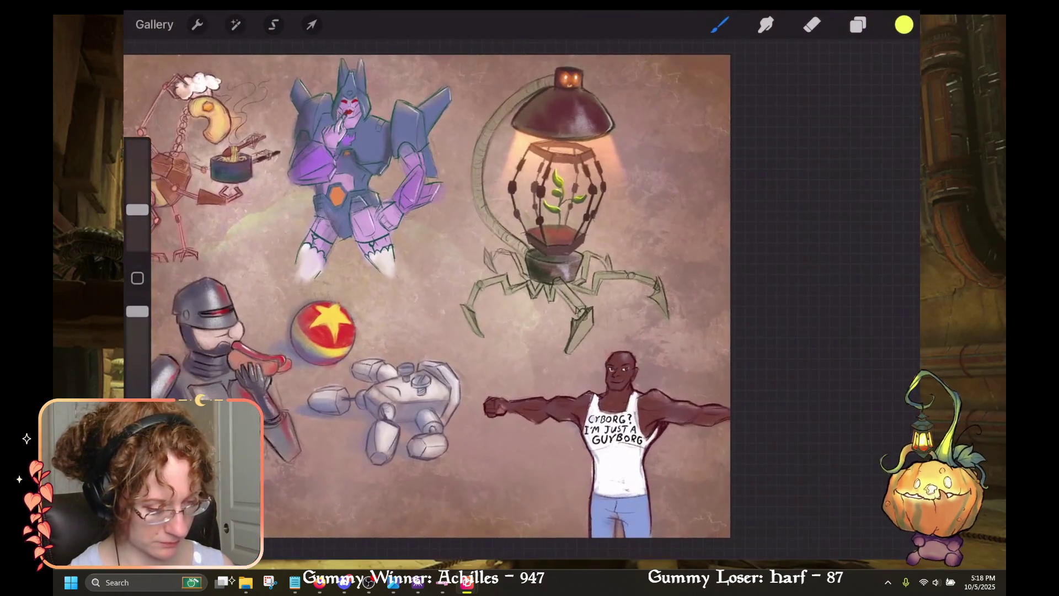
click(858, 24)
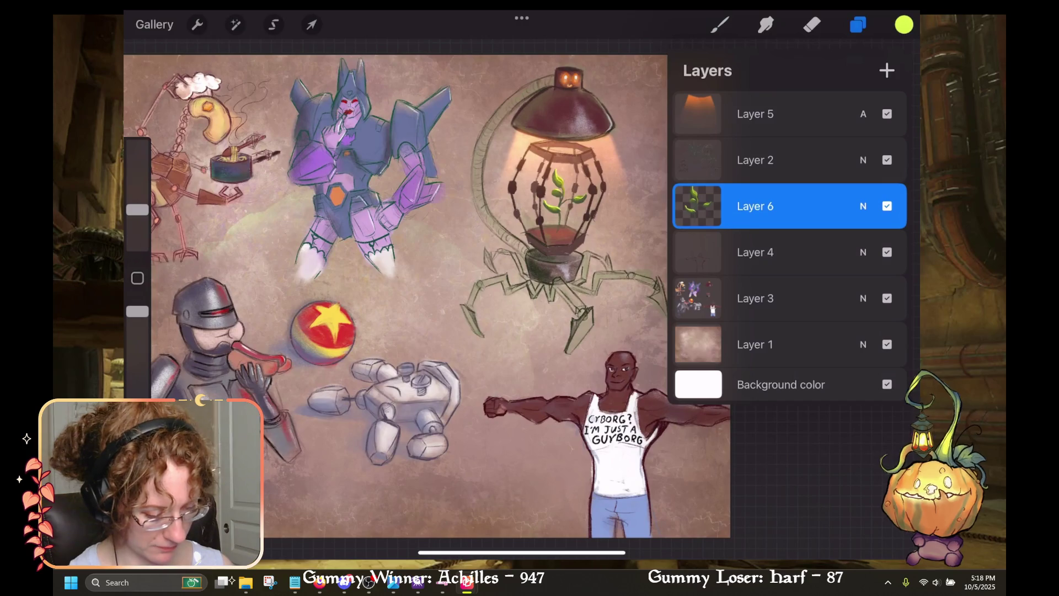
click(772, 252)
click(772, 205)
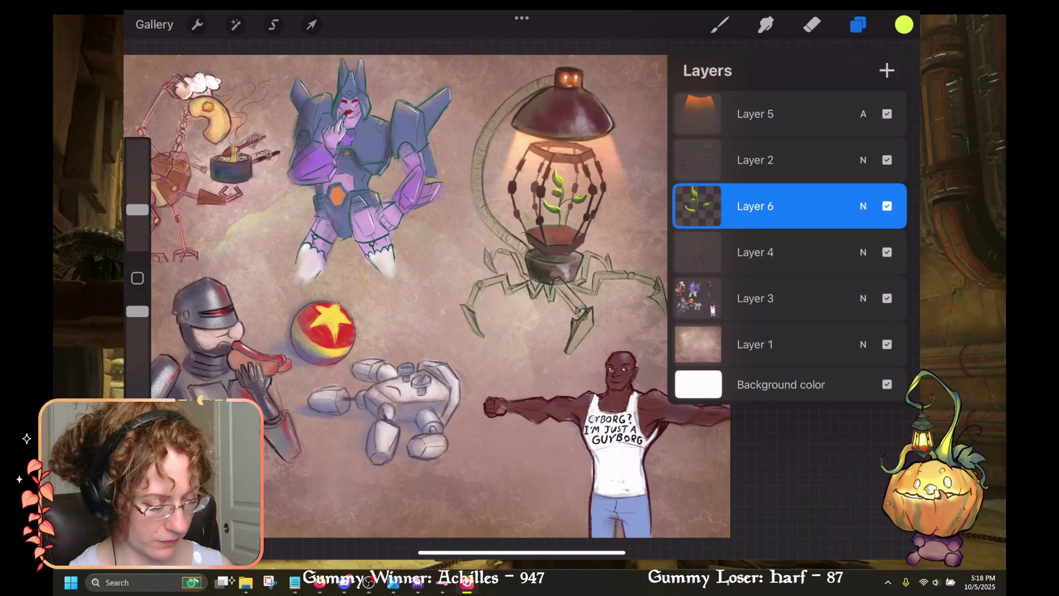
click(698, 206)
click(617, 194)
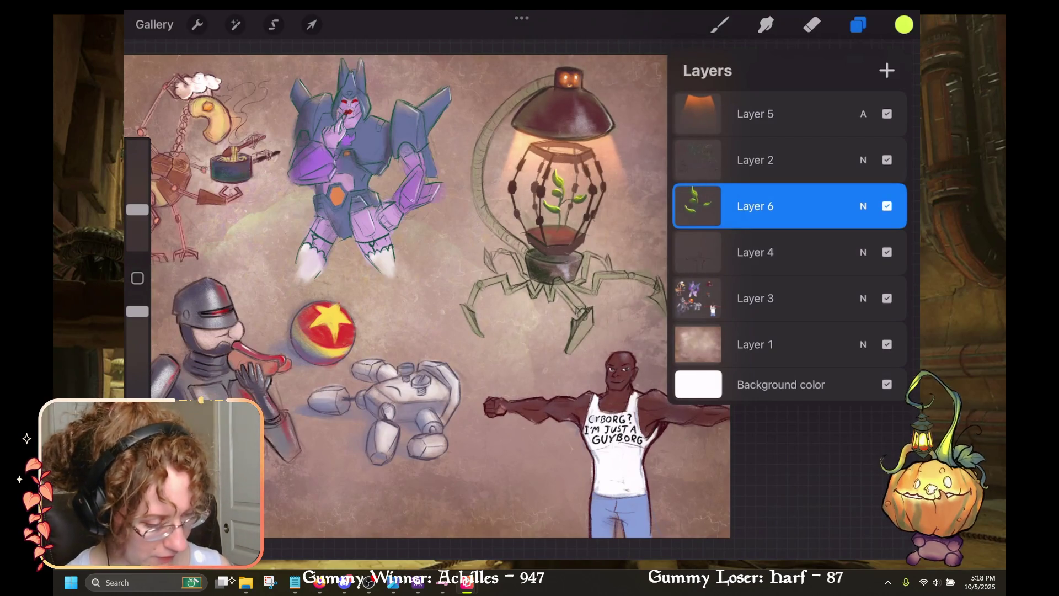
Step: Select Layers 5, 2, 6, 4 and 3 and group them together
click(773, 114)
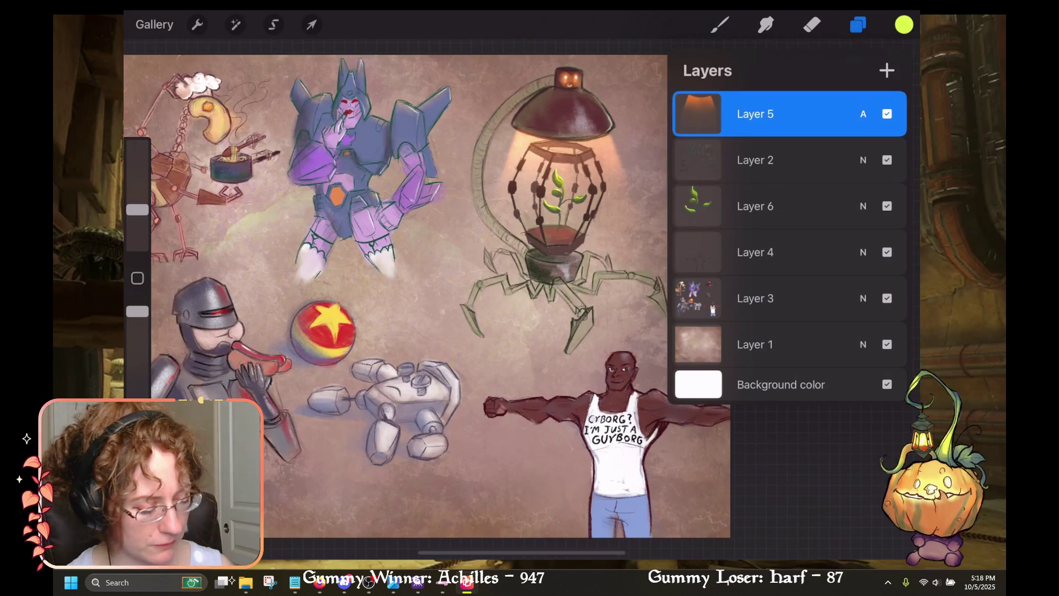
drag(739, 160, 794, 160)
drag(739, 206, 794, 206)
drag(740, 252, 795, 252)
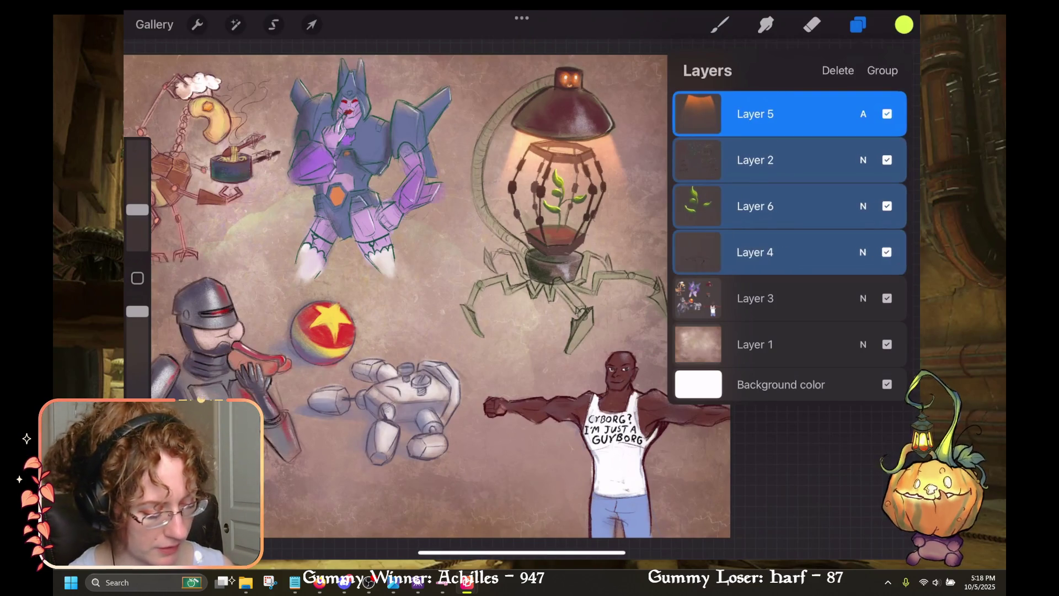
drag(739, 298, 794, 298)
click(883, 70)
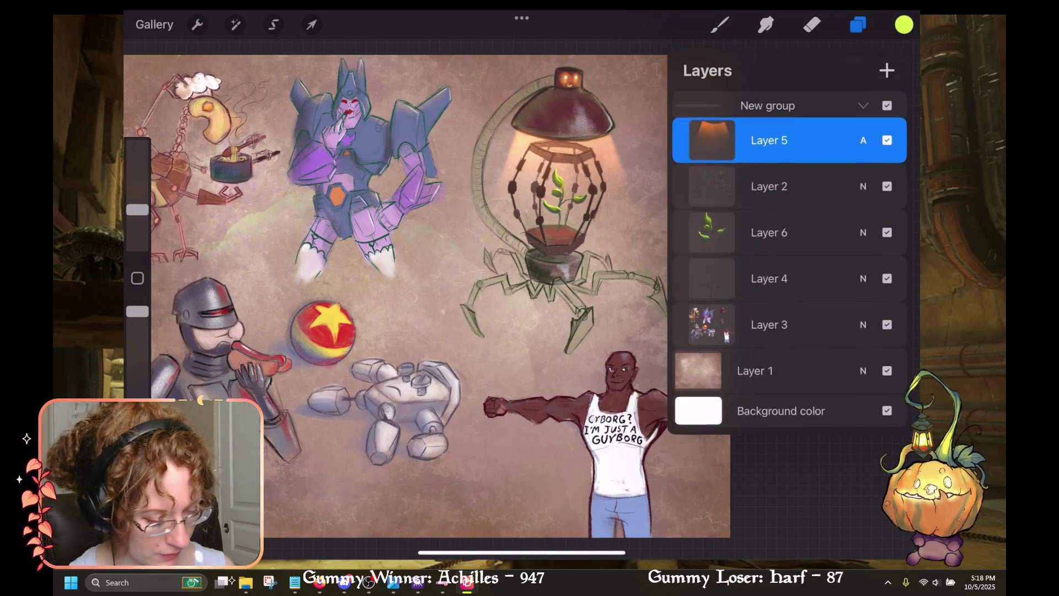
Step: Rename the new group to 'One' and hide it from the canvas
click(864, 105)
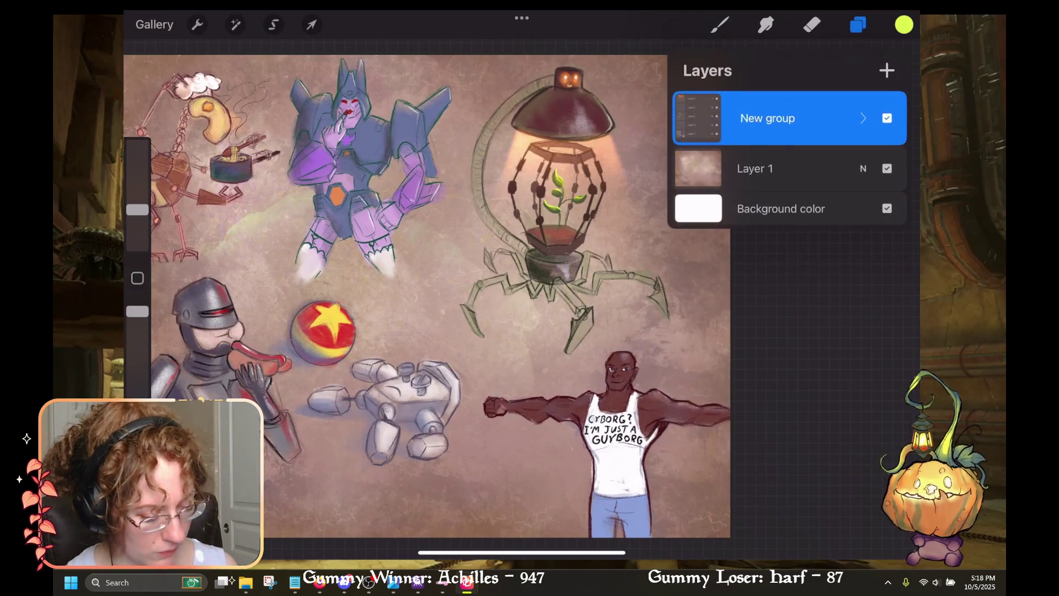
click(767, 118)
click(617, 71)
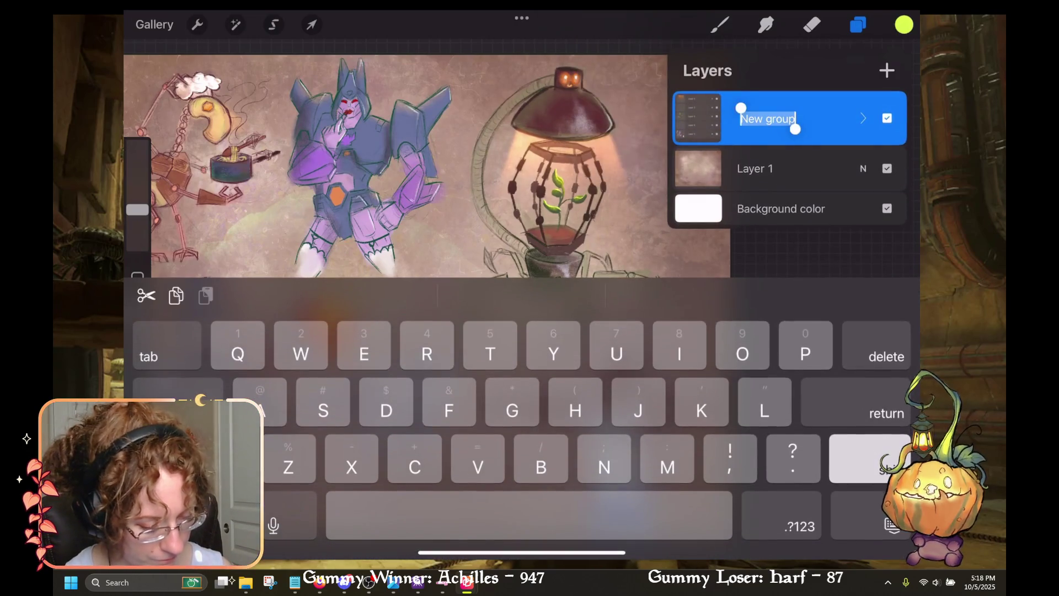
text(One)
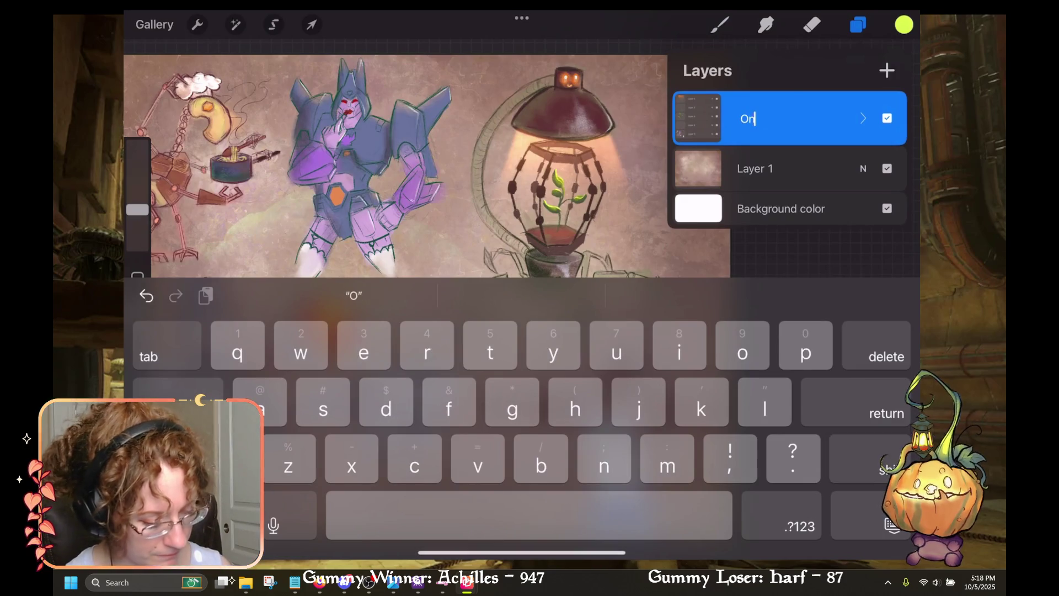
key(Return)
click(888, 118)
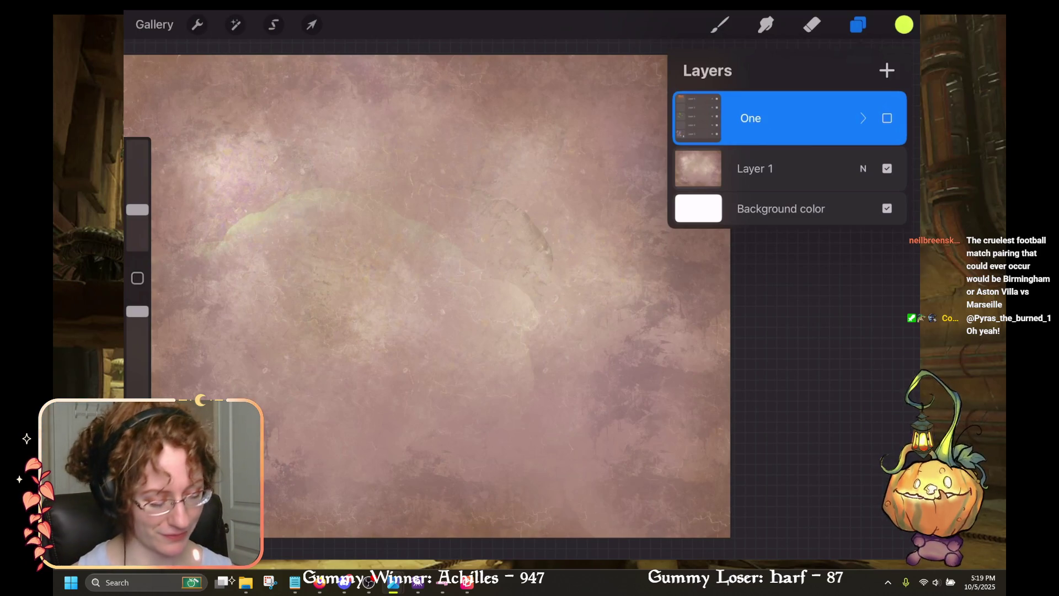
Step: Add a new empty layer above the hidden One group
click(886, 70)
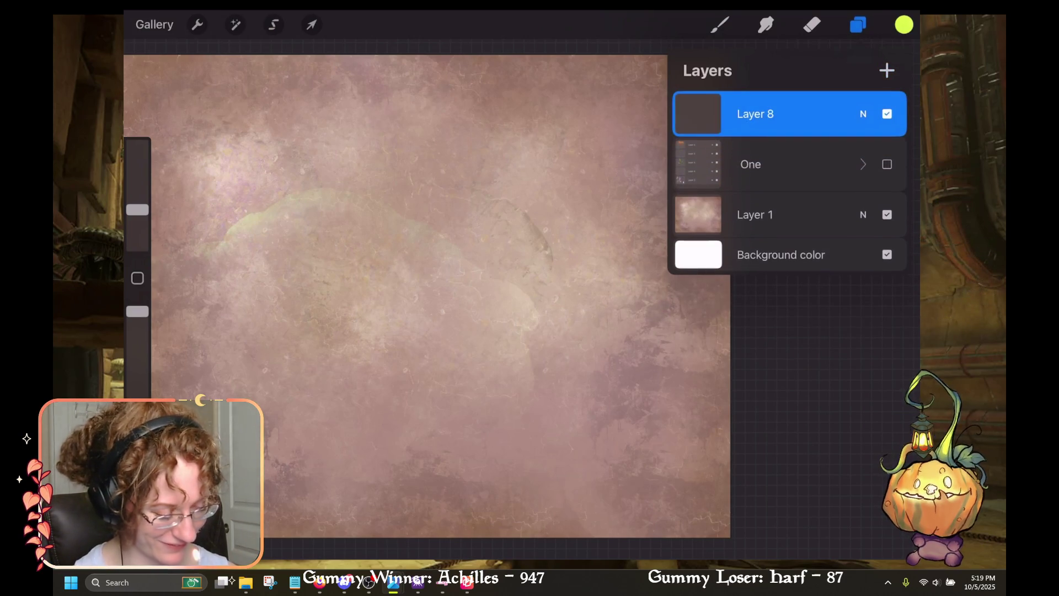
Step: Choose a purple swatch from the Ascend palette as the active colour
click(720, 25)
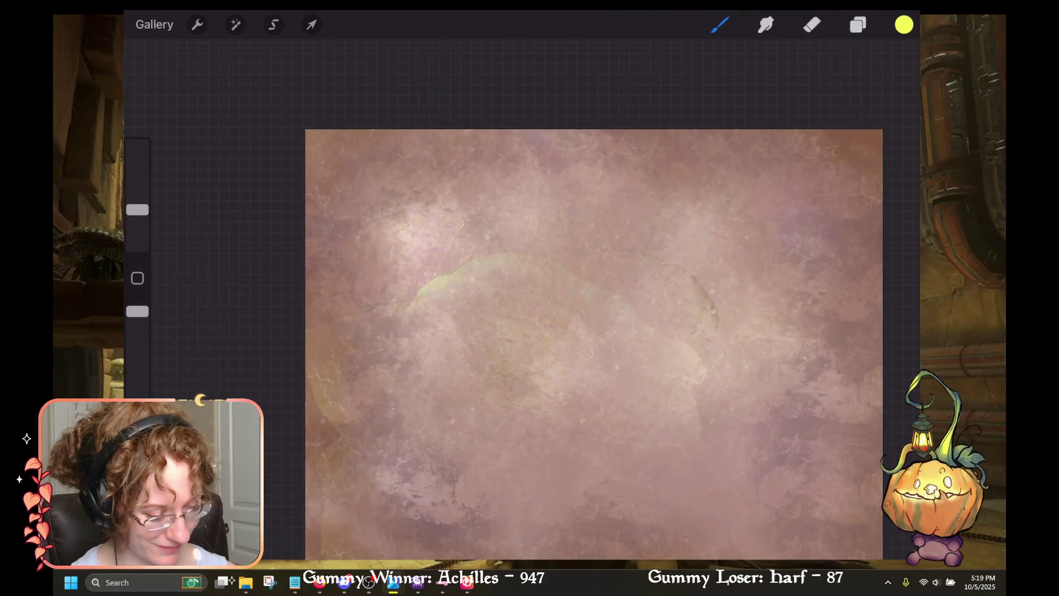
click(721, 24)
click(905, 24)
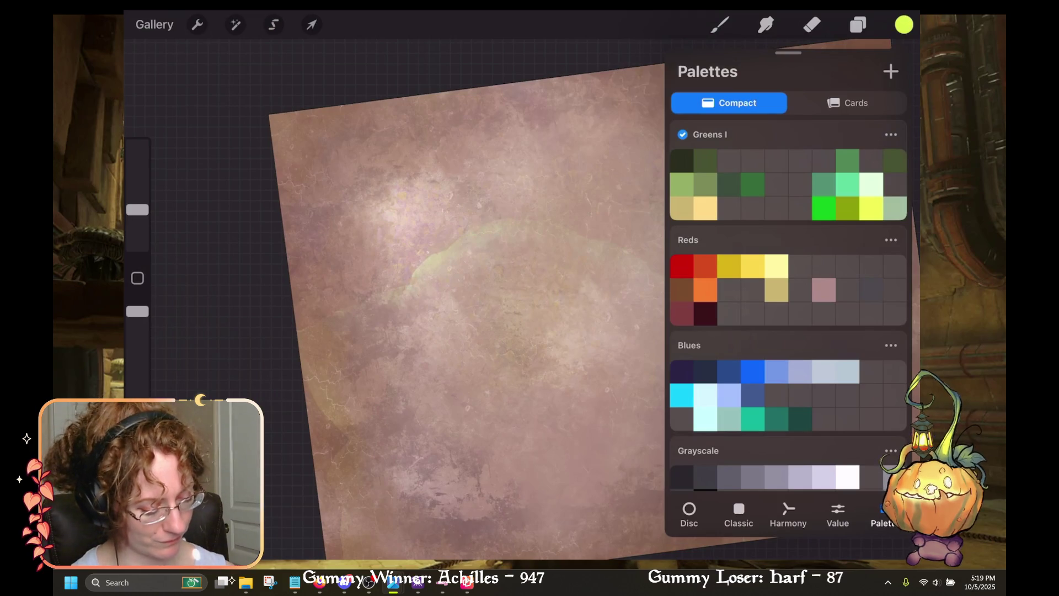
scroll(789, 305, up, 15)
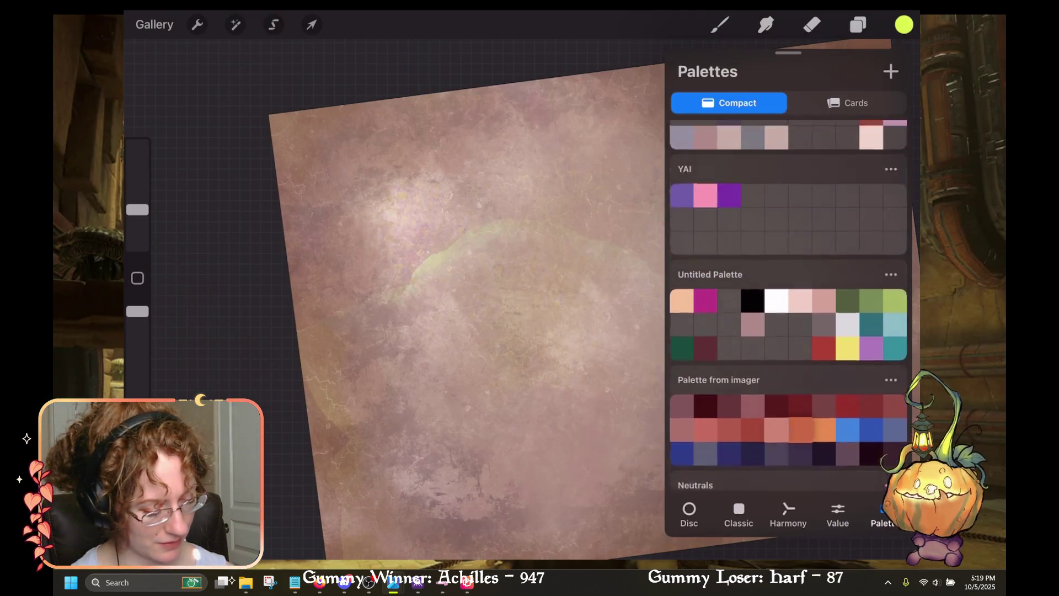
scroll(789, 306, up, 3)
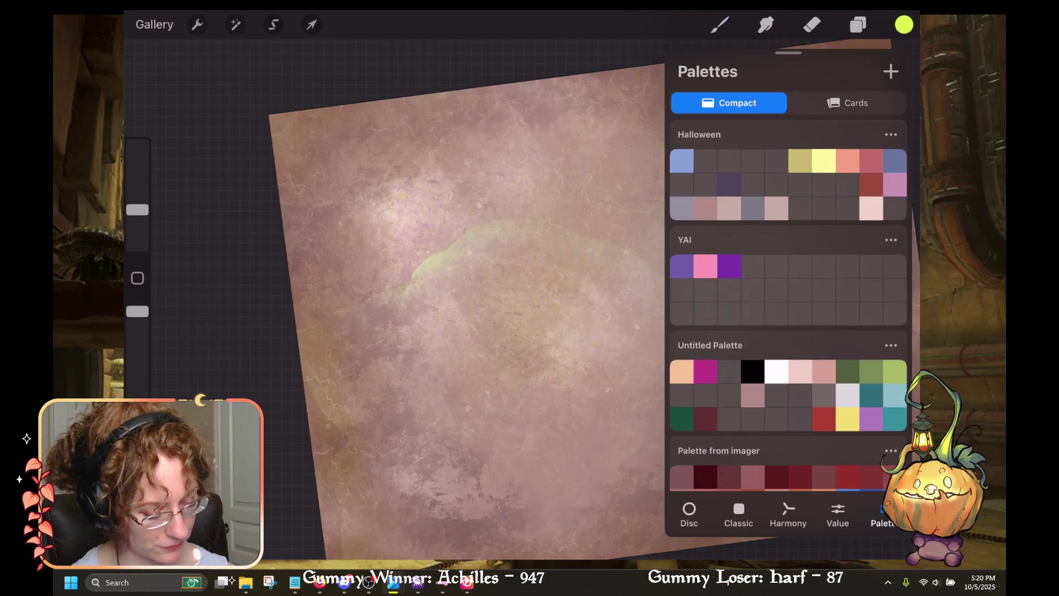
scroll(789, 305, down, 15)
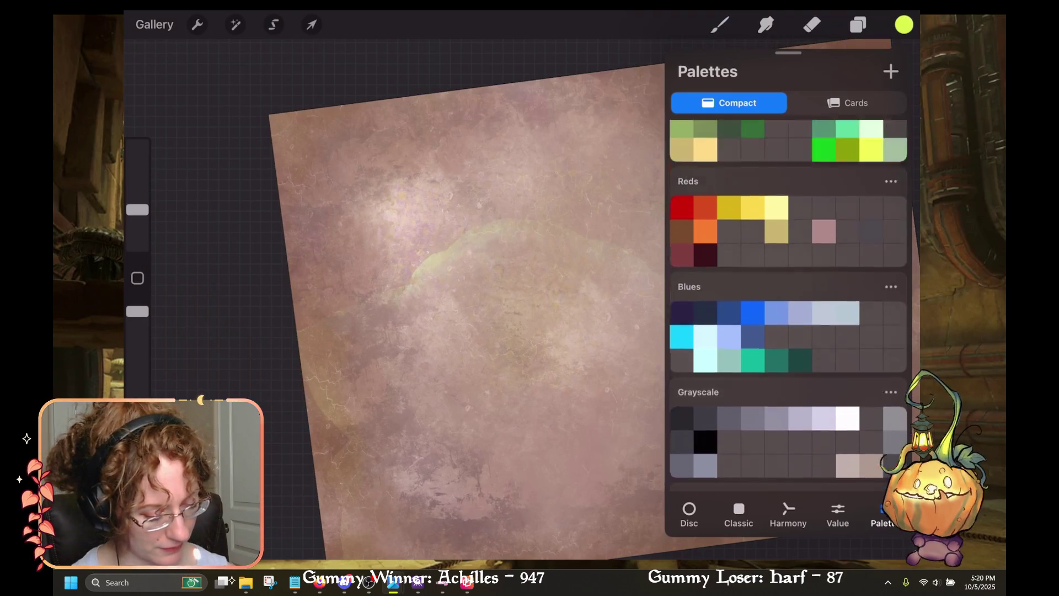
scroll(788, 306, down, 10)
scroll(789, 305, up, 5)
click(824, 370)
click(824, 346)
click(753, 346)
Step: Set a violet sketch colour and enlarge the brush to about 79%
click(776, 346)
click(904, 24)
click(720, 25)
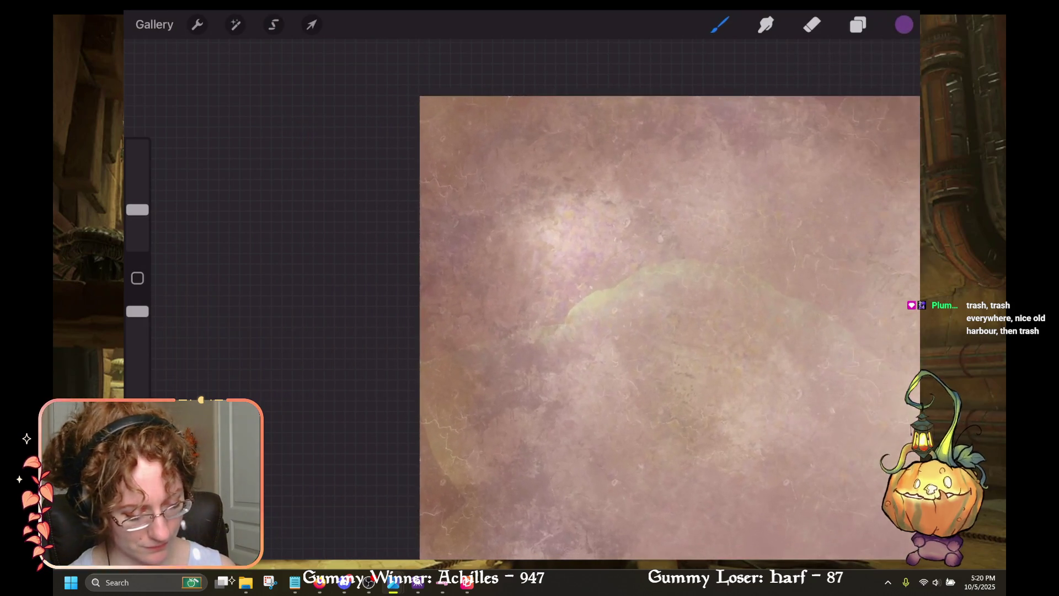
drag(613, 180, 665, 168)
key(ctrl+z)
drag(137, 209, 137, 193)
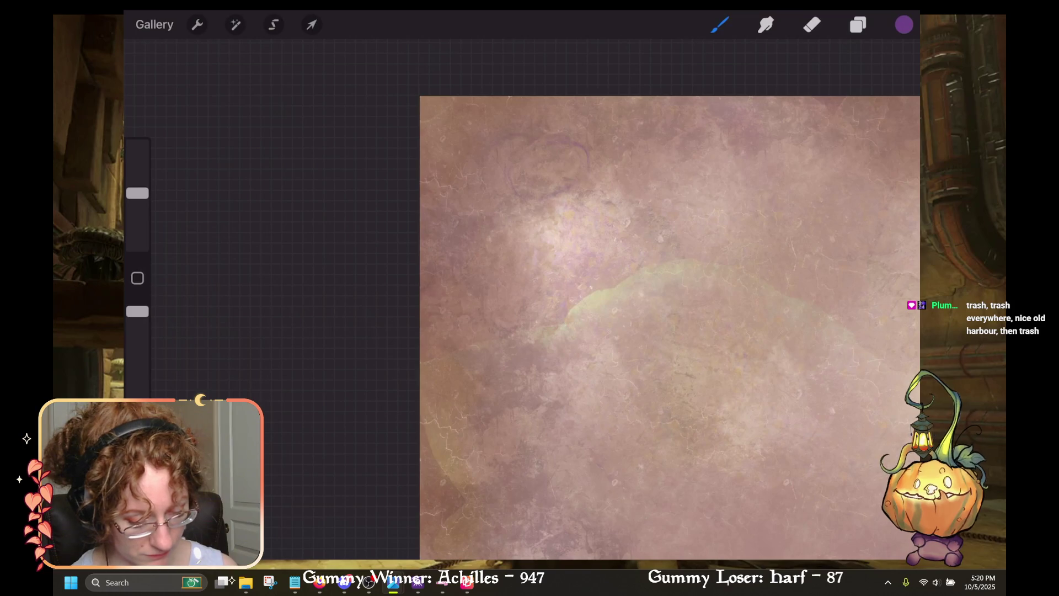
key(ctrl+z)
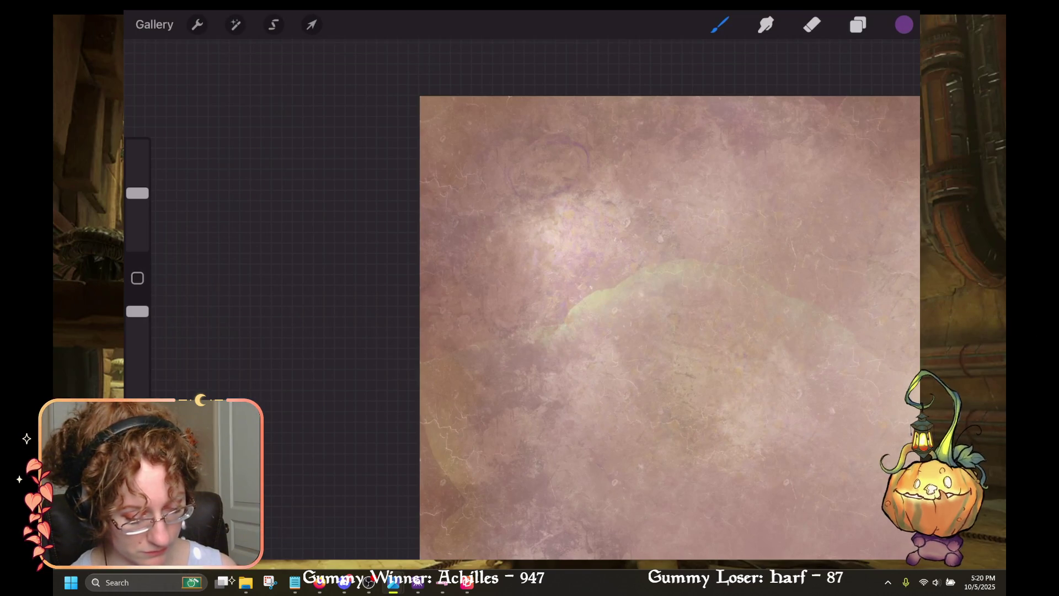
Step: Draw the head outline's curves and right edge, erasing a stray tail
drag(514, 193, 490, 172)
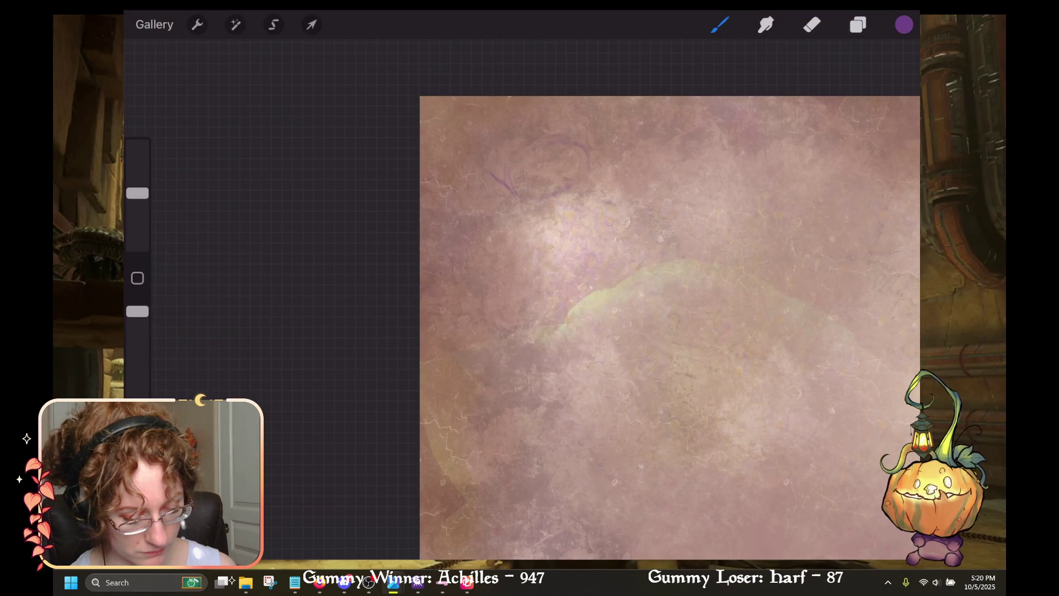
key(e)
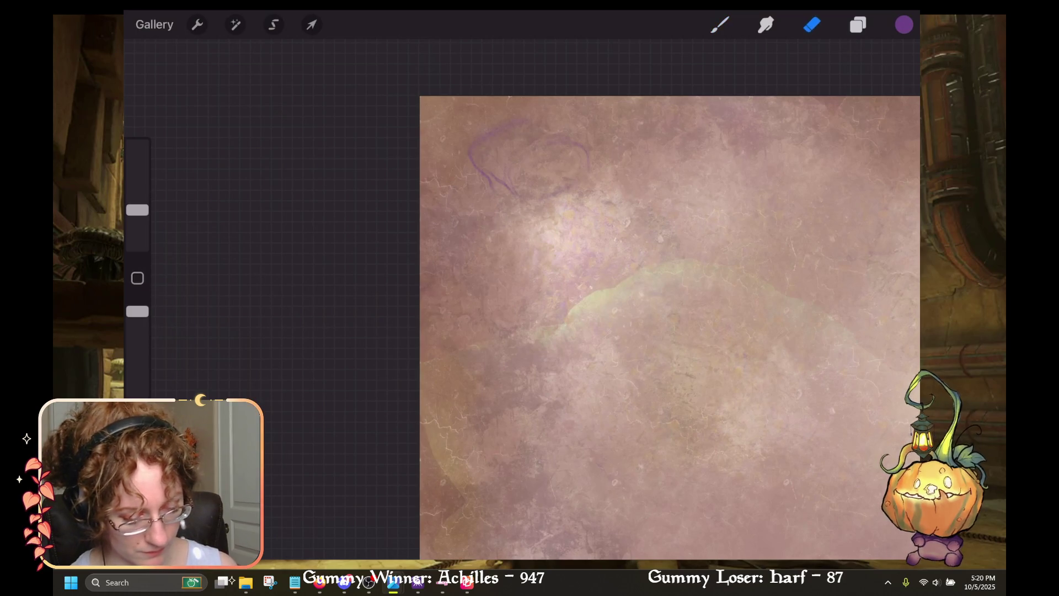
drag(516, 194, 504, 187)
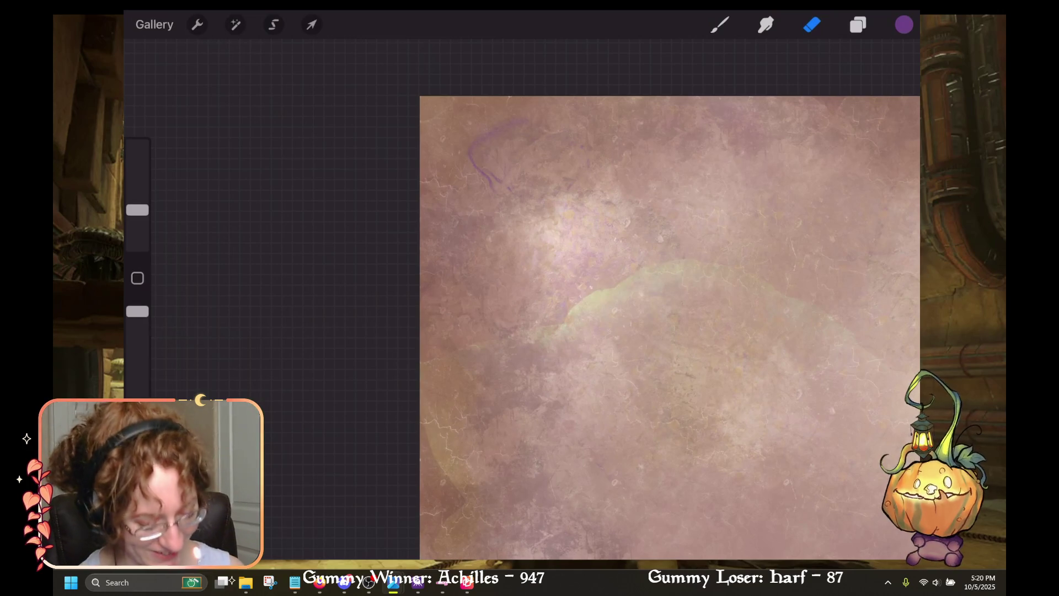
key(b)
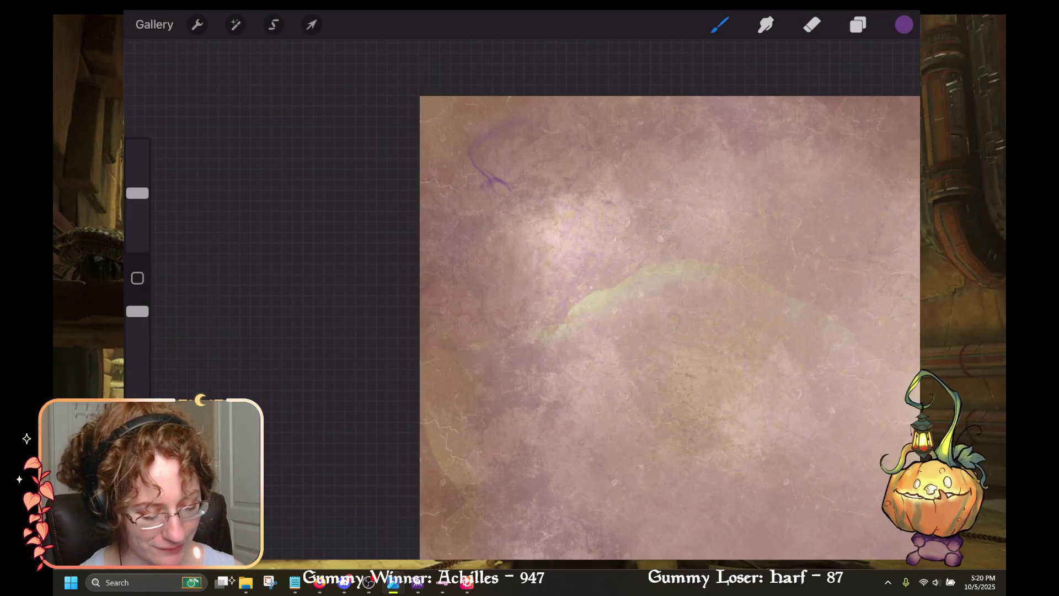
drag(525, 175, 549, 167)
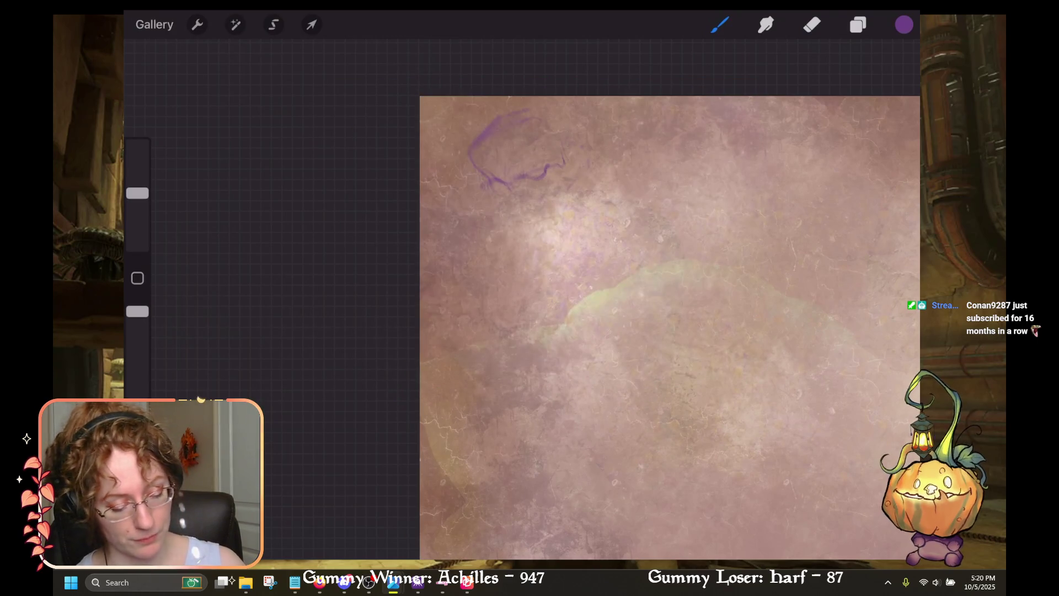
mouse_move(557, 128)
mouse_down()
mouse_move(564, 160)
mouse_move(535, 179)
mouse_move(481, 187)
mouse_up()
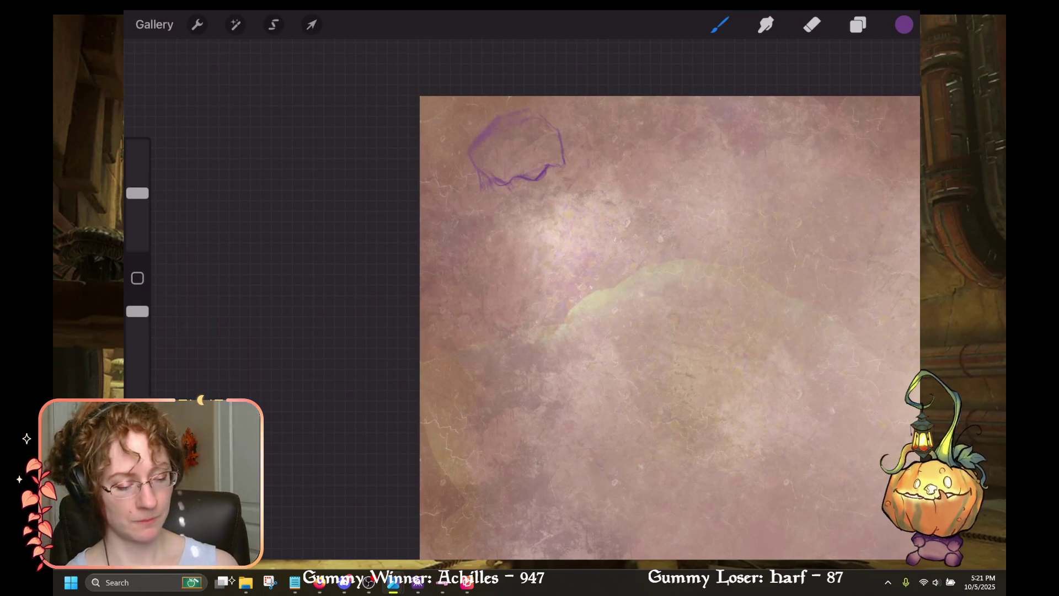
click(312, 24)
Step: Scale the head sketch down slightly and nudge it to the right
drag(634, 270, 587, 233)
mouse_move(512, 170)
mouse_down()
mouse_move(504, 167)
mouse_move(526, 167)
mouse_up()
key(b)
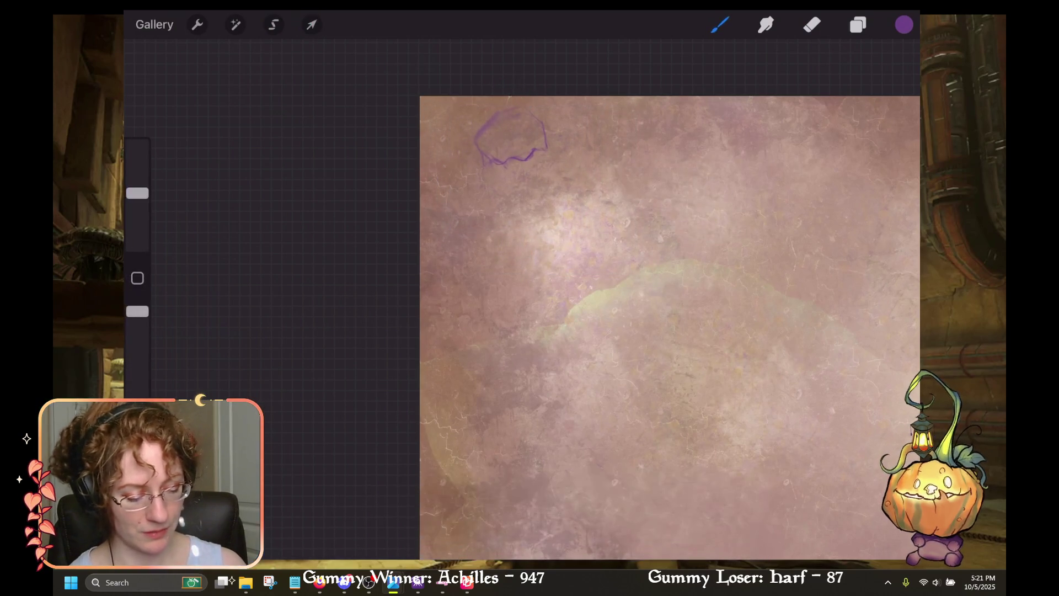
Step: Redraw the stroke along the head's lower edge
key(e)
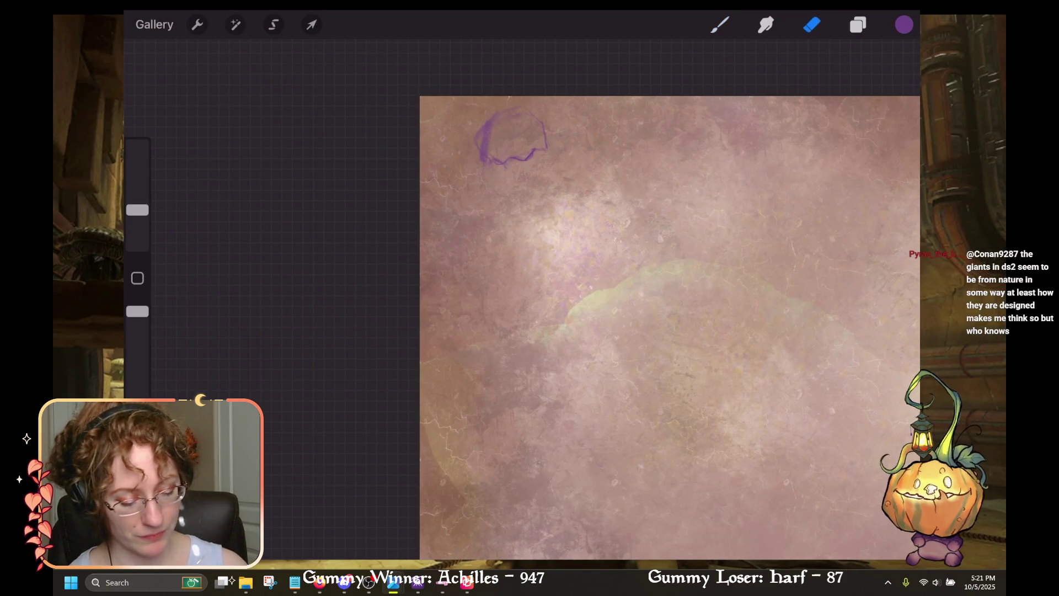
key(b)
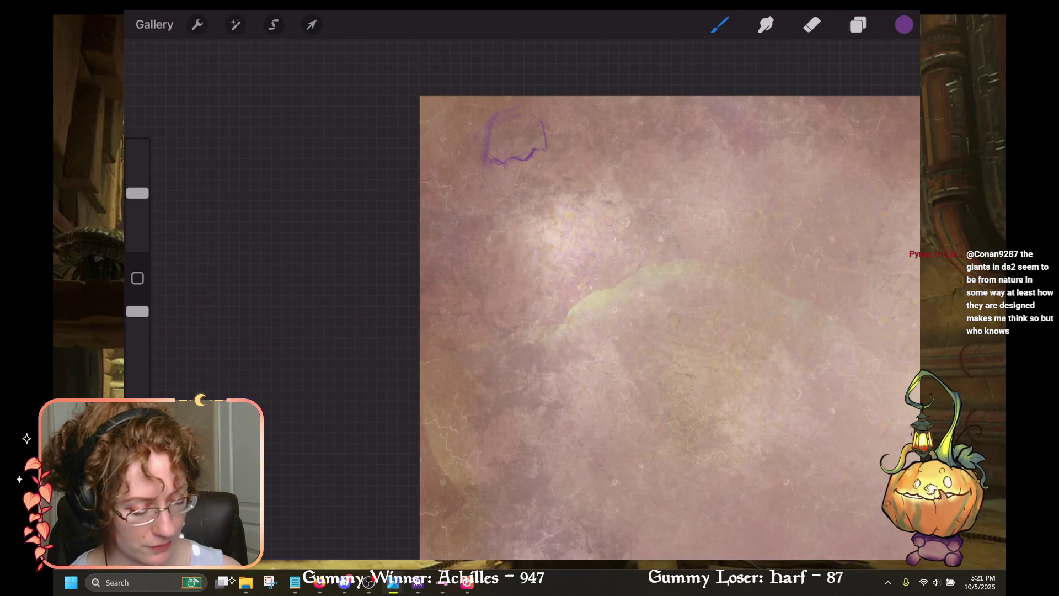
key(ctrl+z)
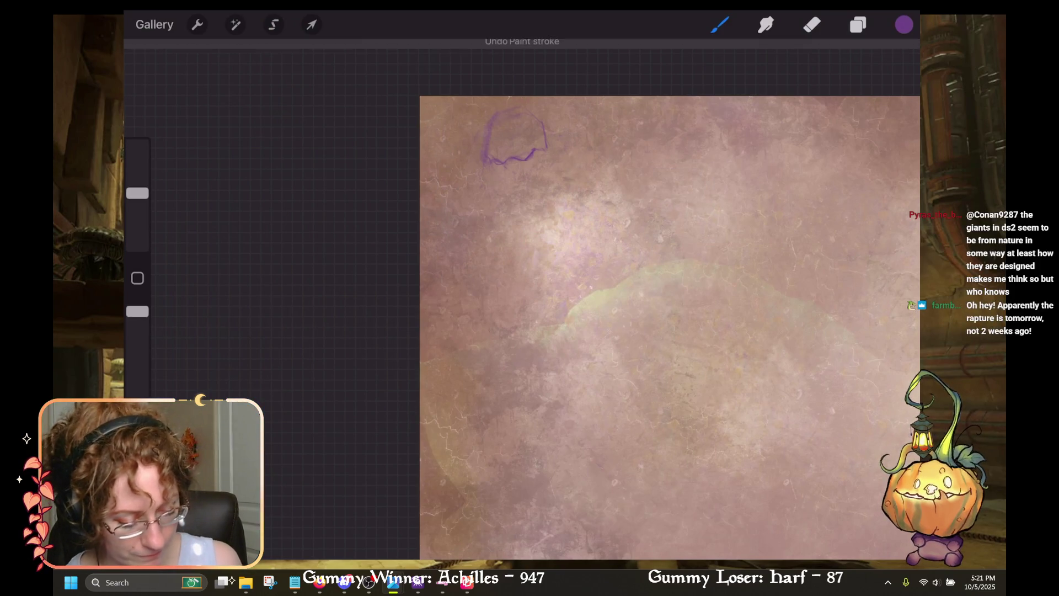
drag(535, 153, 521, 169)
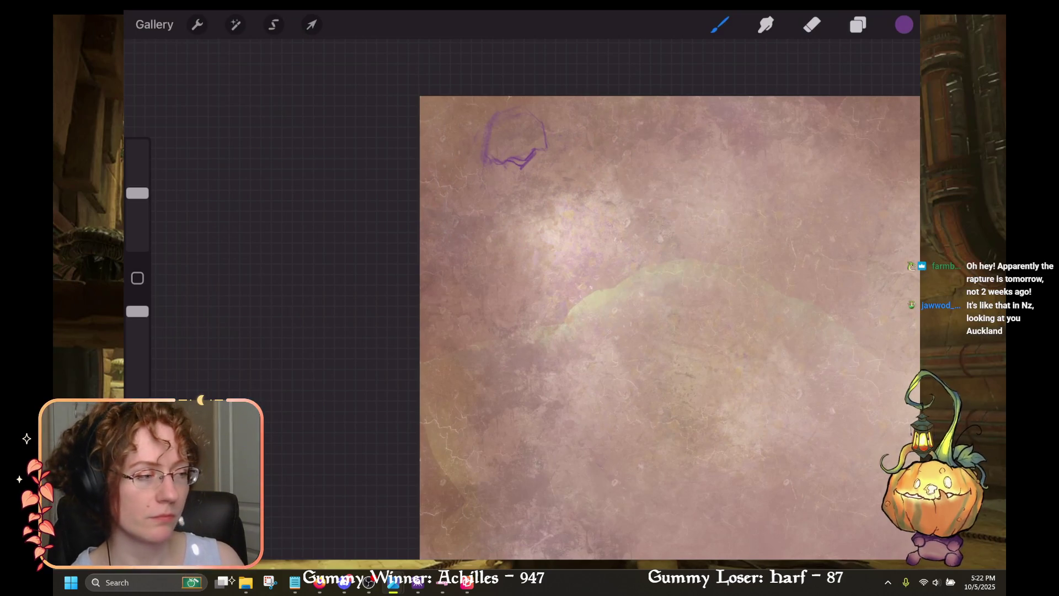
key(alt+Tab)
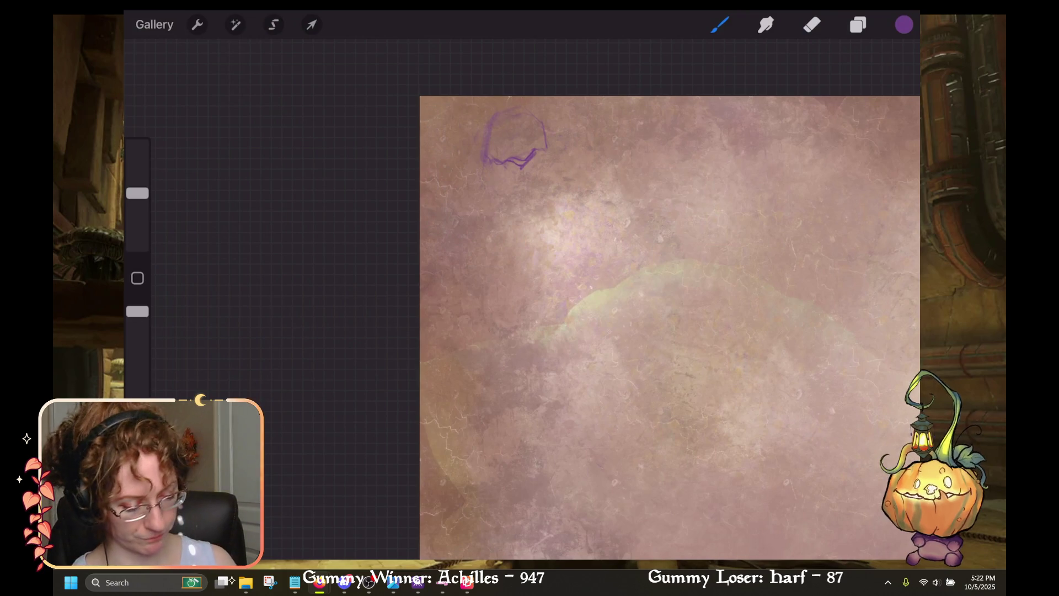
Step: Draw lines down from the head's left side to rough in the neck and torso
mouse_move(485, 161)
mouse_down()
mouse_move(483, 183)
mouse_move(492, 185)
mouse_move(477, 173)
mouse_move(511, 203)
mouse_move(538, 209)
mouse_move(466, 262)
mouse_up()
drag(472, 253, 502, 306)
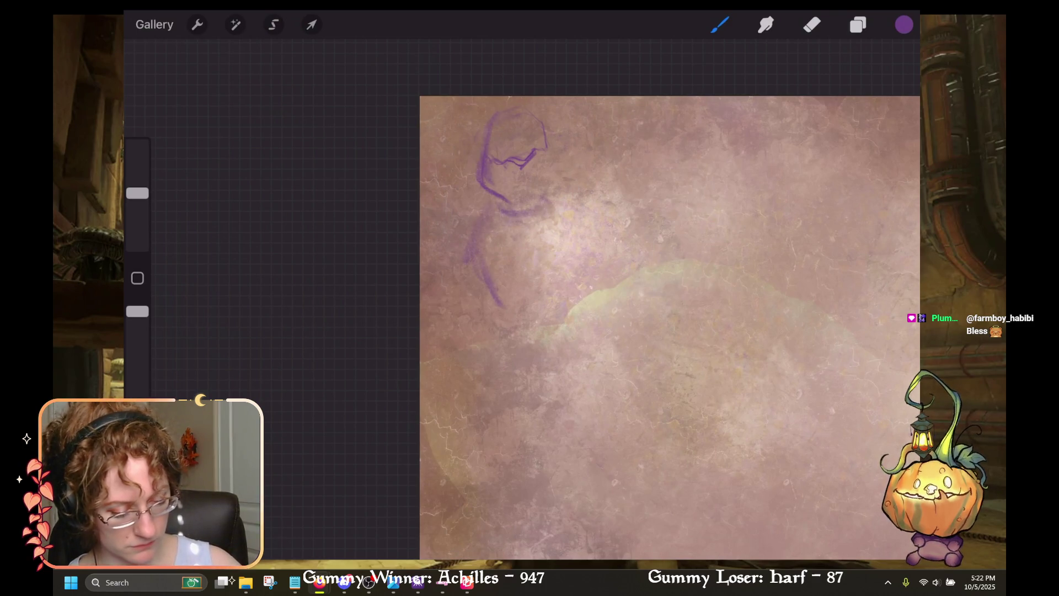
key(v)
drag(598, 307, 582, 282)
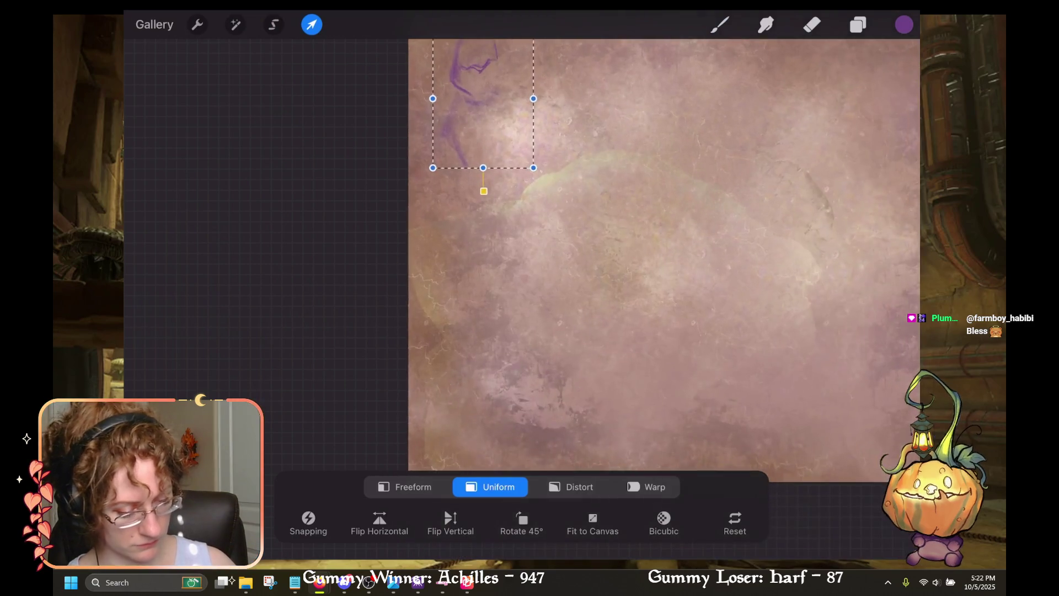
Step: Commit the smaller head-and-body sketch by switching back to the brush
key(b)
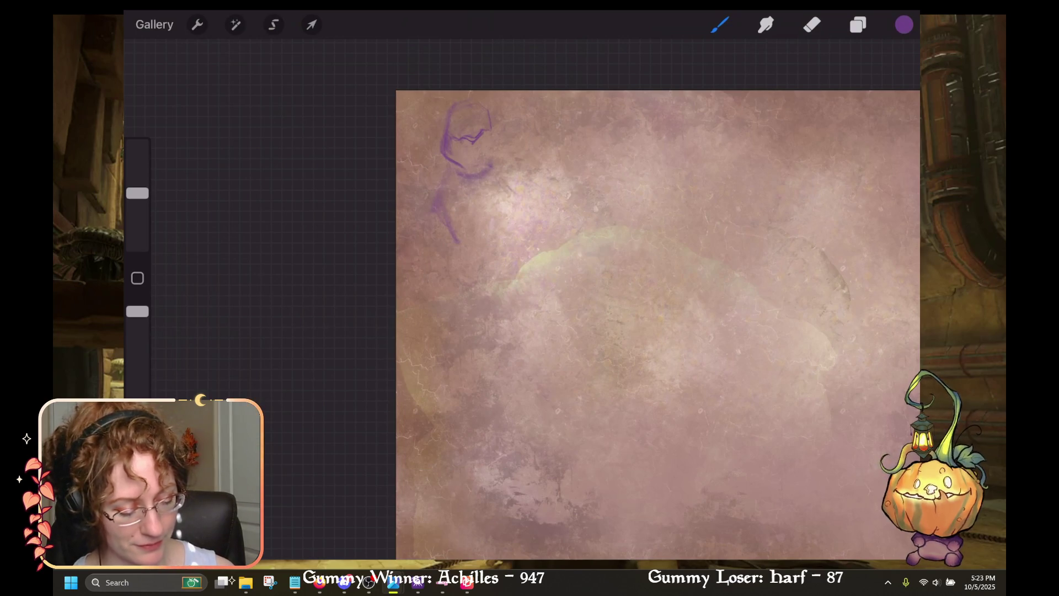
Step: Sketch body, foot and two diagonal arm lines, then undo the small head circle
drag(497, 243, 491, 262)
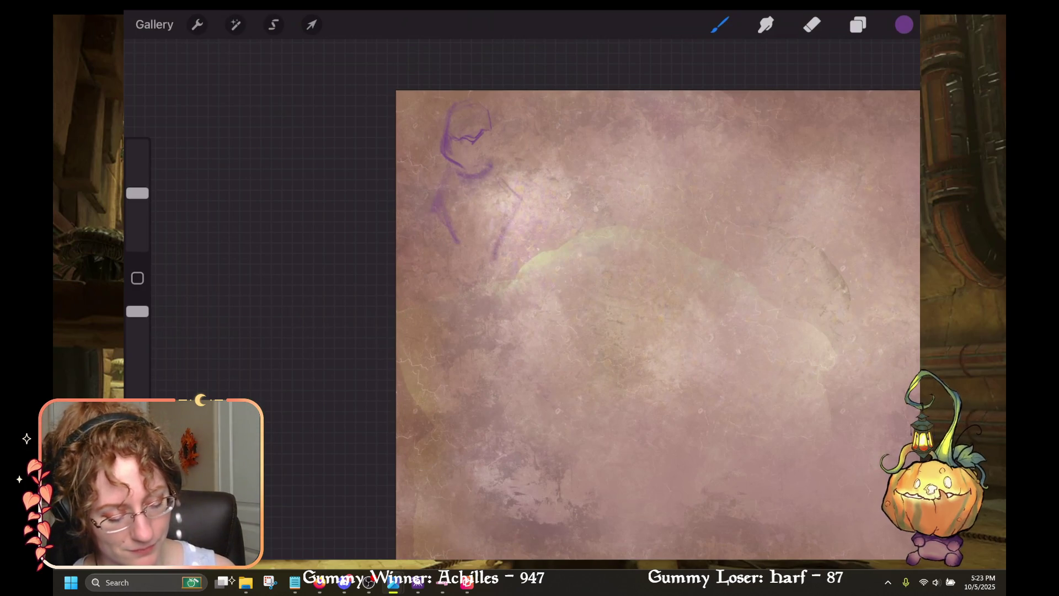
mouse_move(458, 244)
mouse_down()
mouse_move(494, 257)
mouse_move(446, 277)
mouse_move(442, 305)
mouse_up()
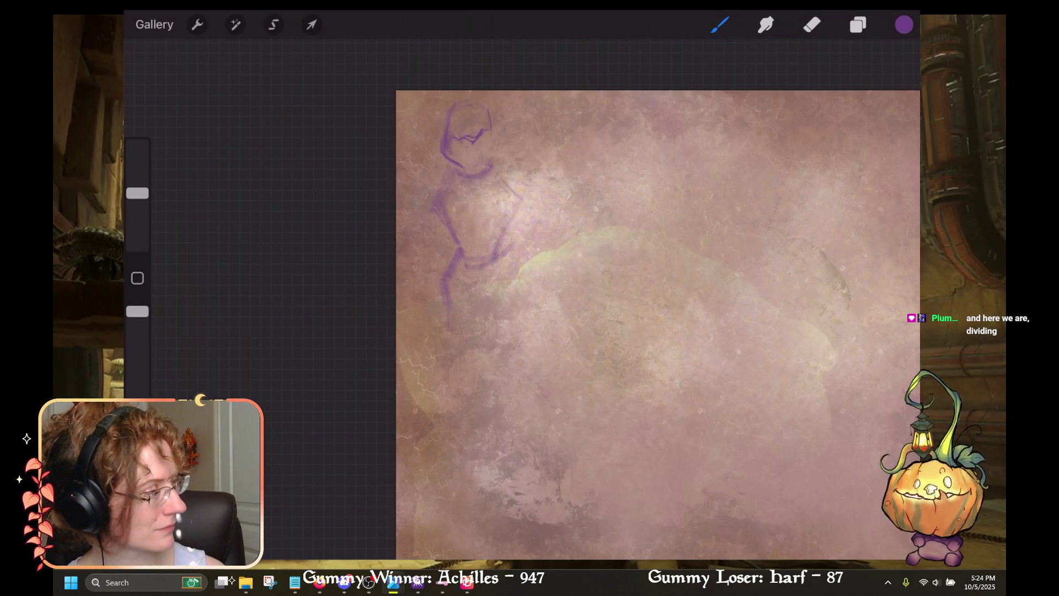
drag(448, 326, 471, 327)
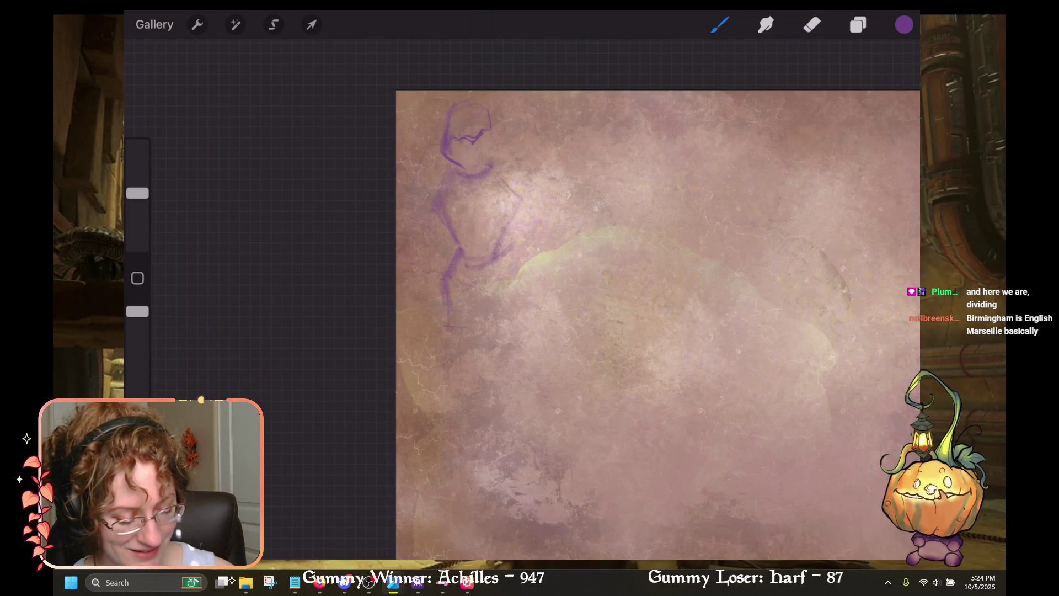
drag(444, 141, 432, 139)
drag(403, 207, 432, 256)
drag(423, 144, 406, 206)
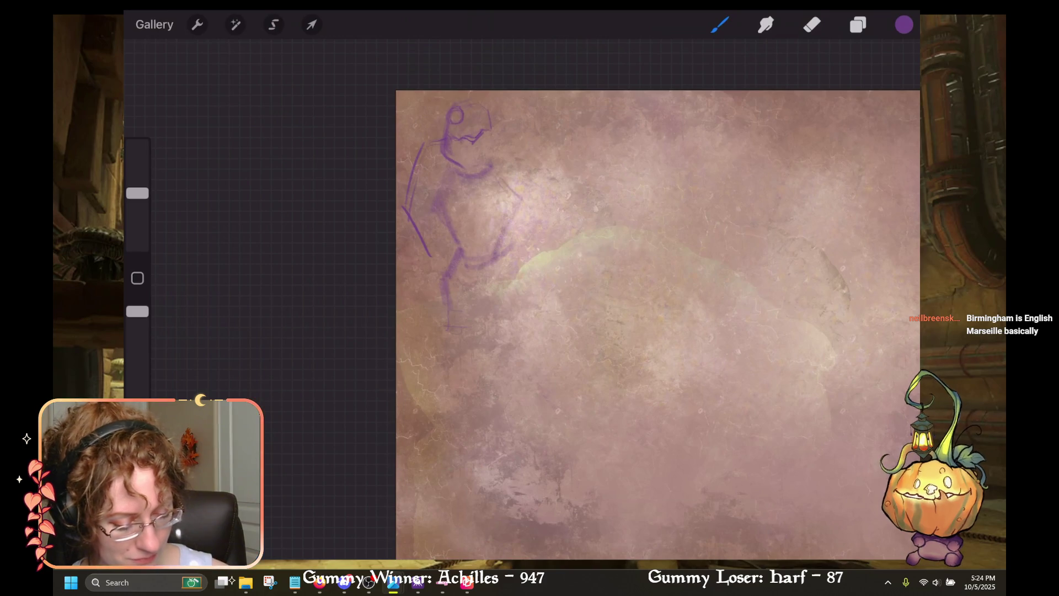
key(ctrl+z)
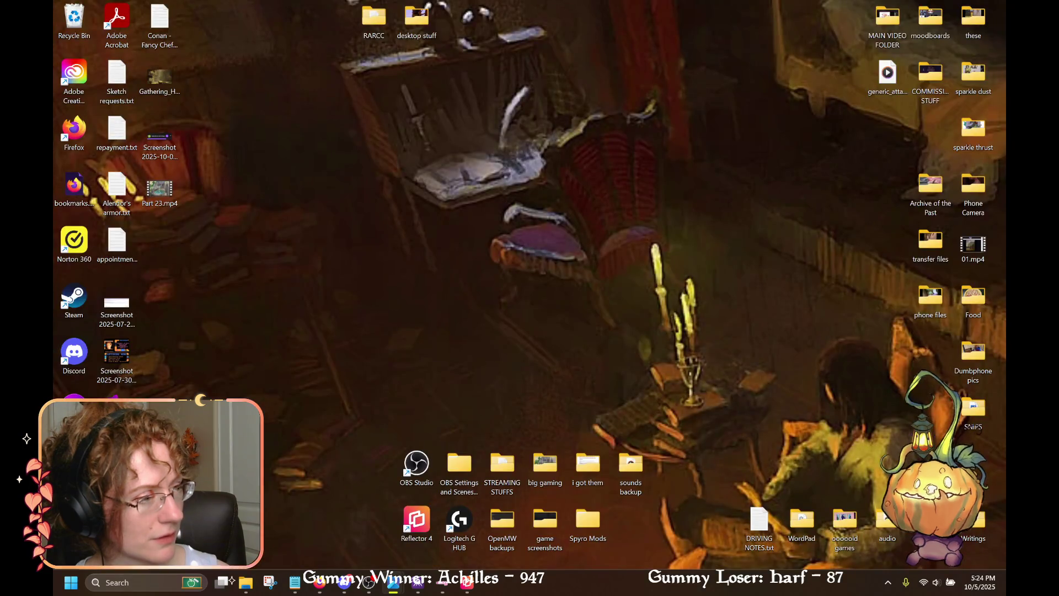
Step: Restore the Reflector iPad mirror window so the Procreate canvas is in front
click(295, 582)
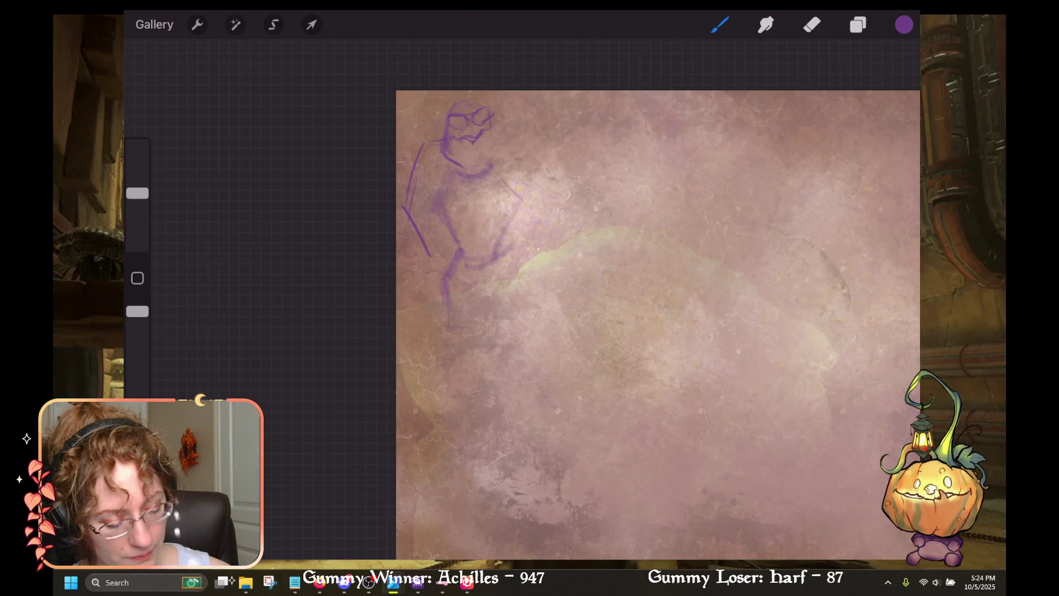
Step: Undo two stray head strokes, then sketch the shoulder, chest and outstretched right arm lines
key(ctrl+z)
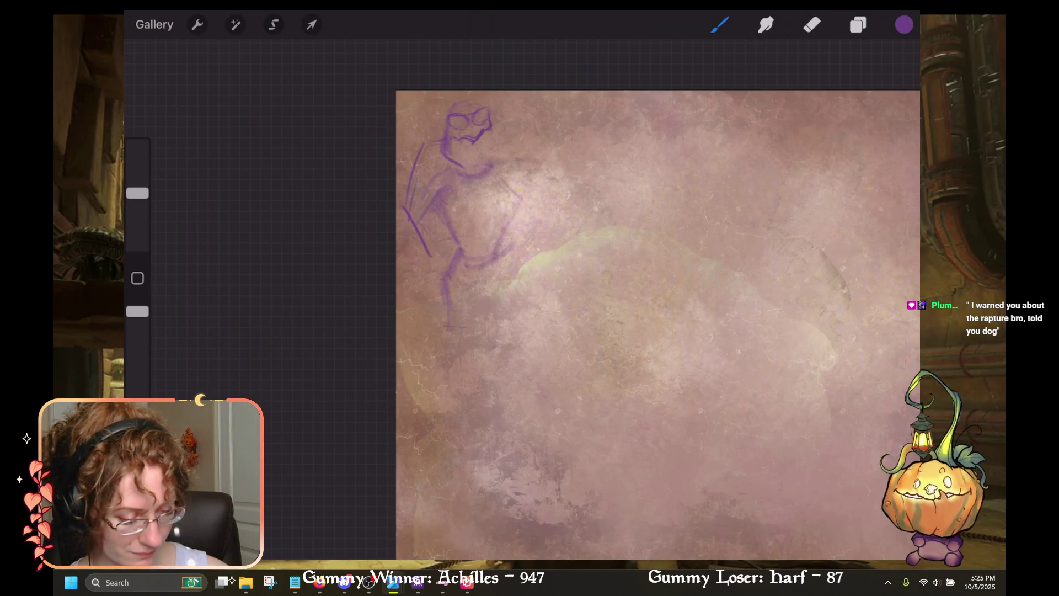
key(ctrl+z)
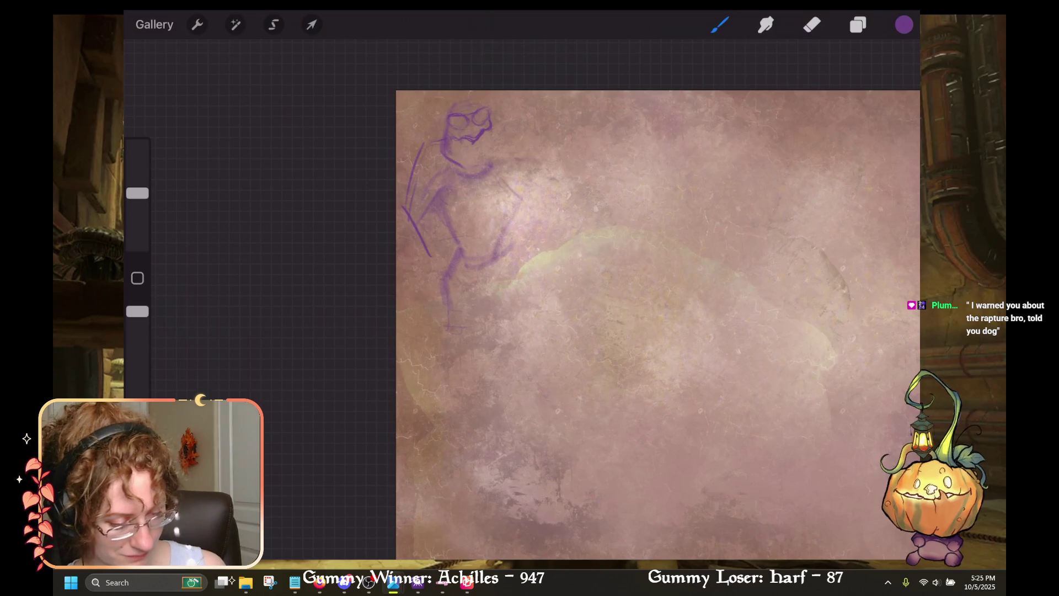
drag(497, 160, 555, 145)
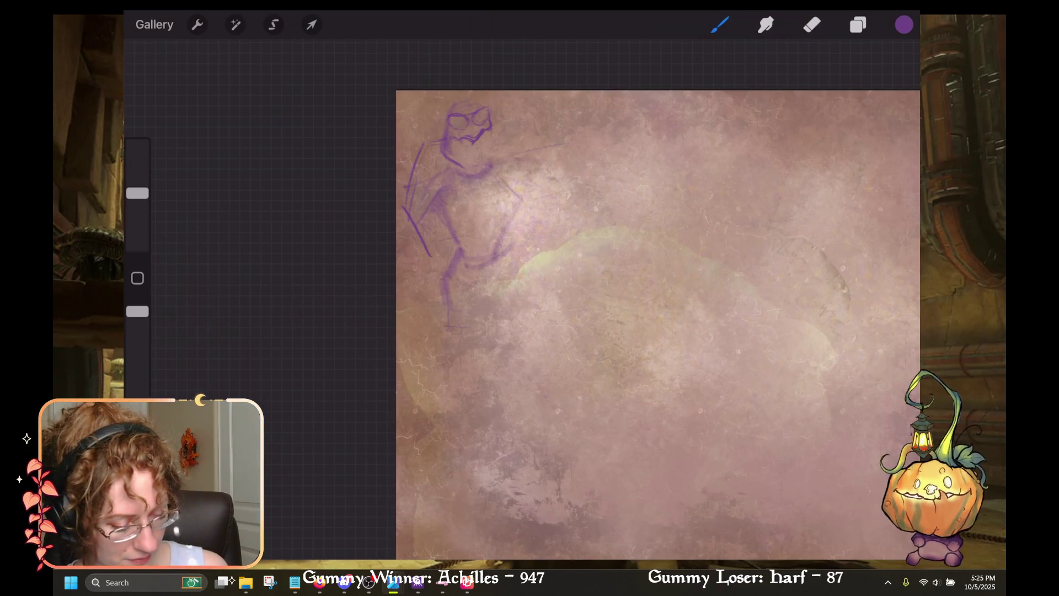
drag(400, 191, 463, 178)
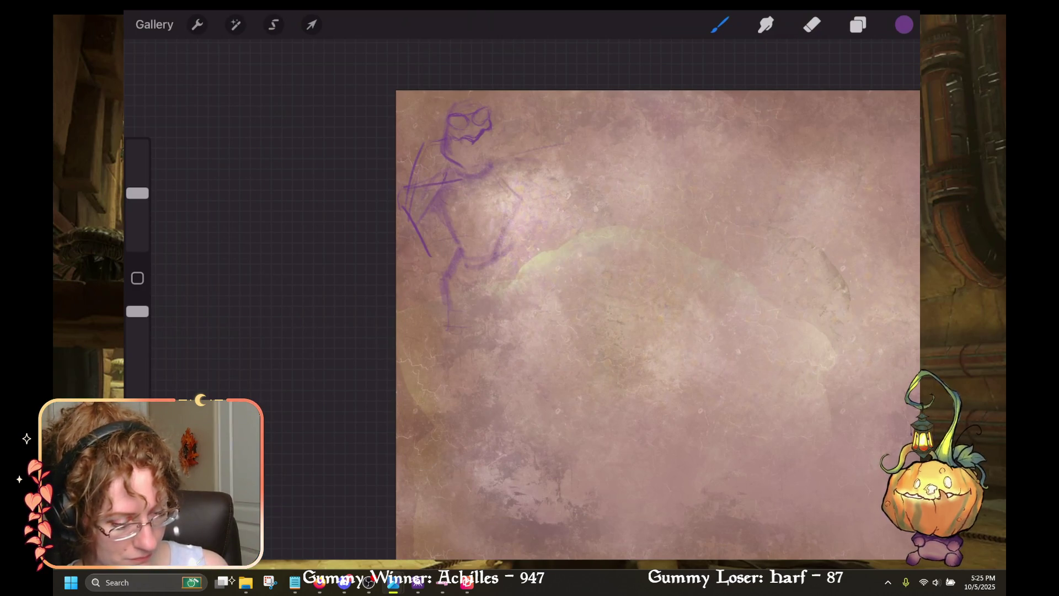
mouse_move(445, 175)
mouse_down()
mouse_move(485, 163)
mouse_move(470, 185)
mouse_up()
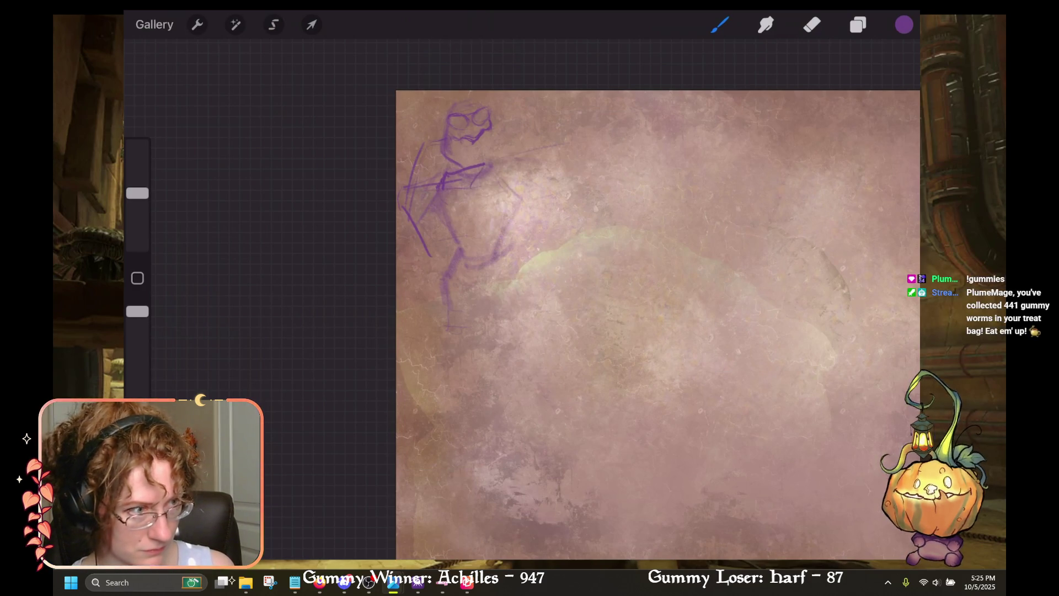
drag(487, 185, 521, 189)
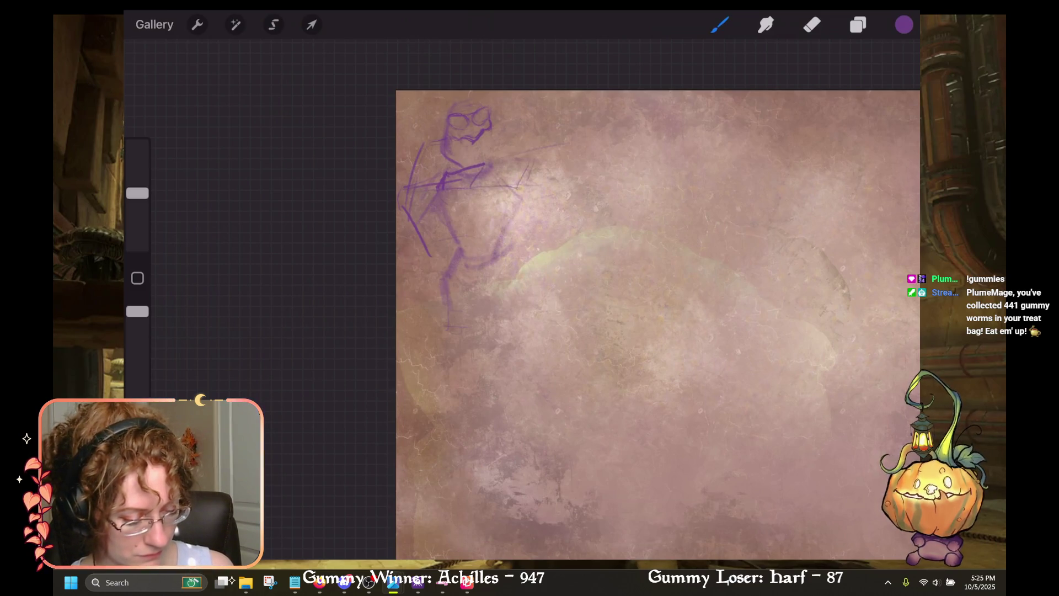
mouse_move(521, 187)
mouse_down()
mouse_move(533, 159)
mouse_move(596, 159)
mouse_move(568, 185)
mouse_move(578, 178)
mouse_up()
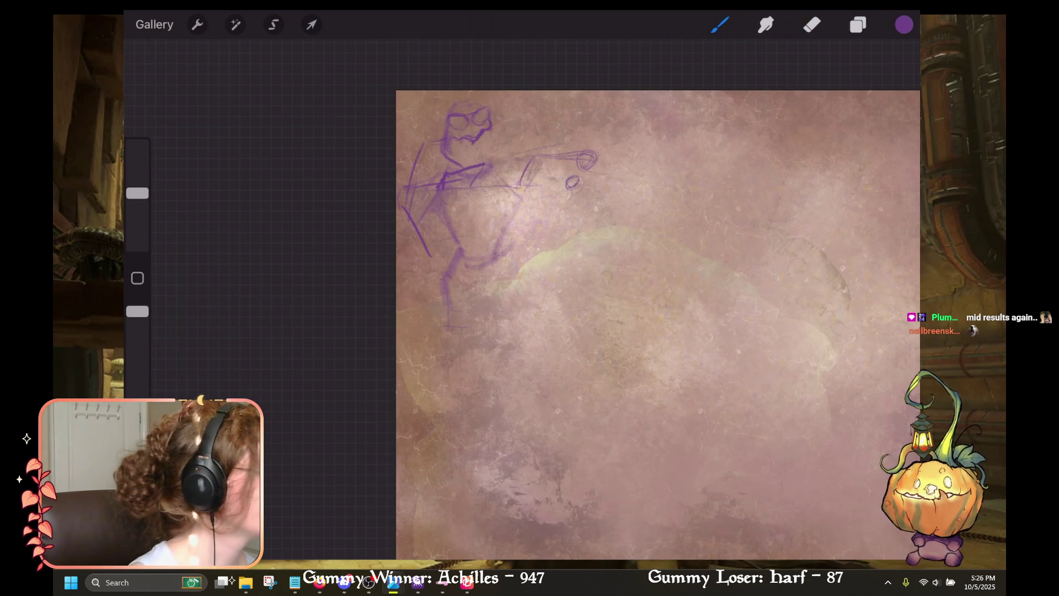
drag(522, 190, 571, 183)
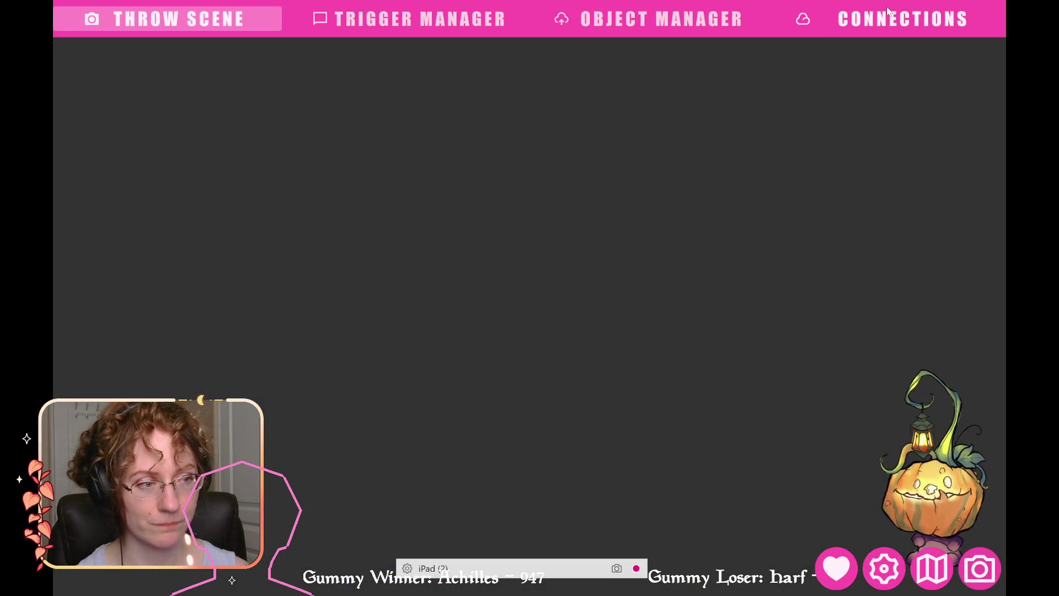
Step: Confirm Twitch is authenticated and connected in T.I.T.S. Connections, then hide the T.I.T.S. interface
click(888, 10)
click(267, 128)
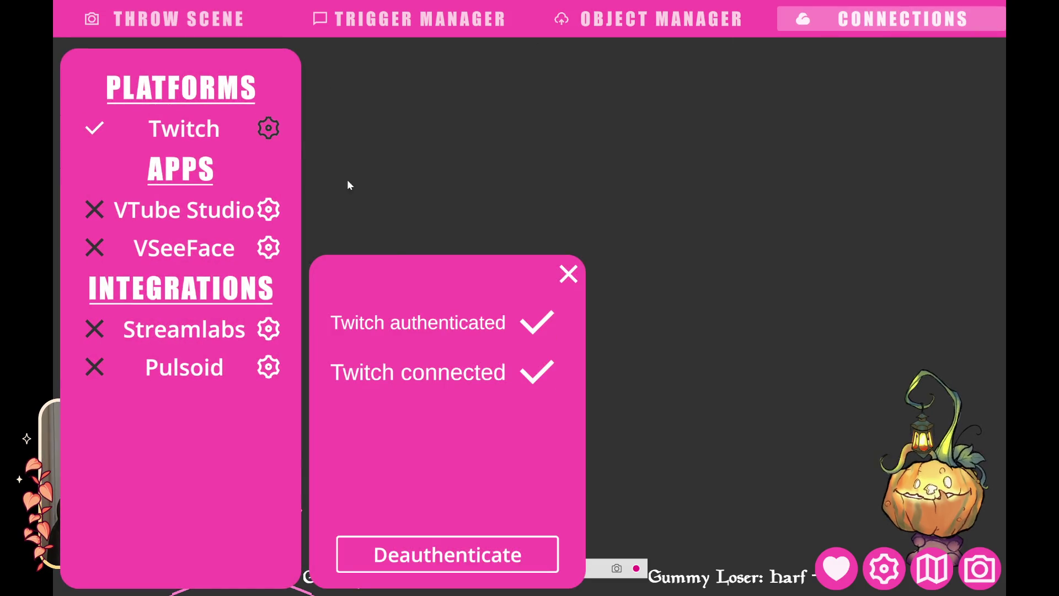
click(414, 553)
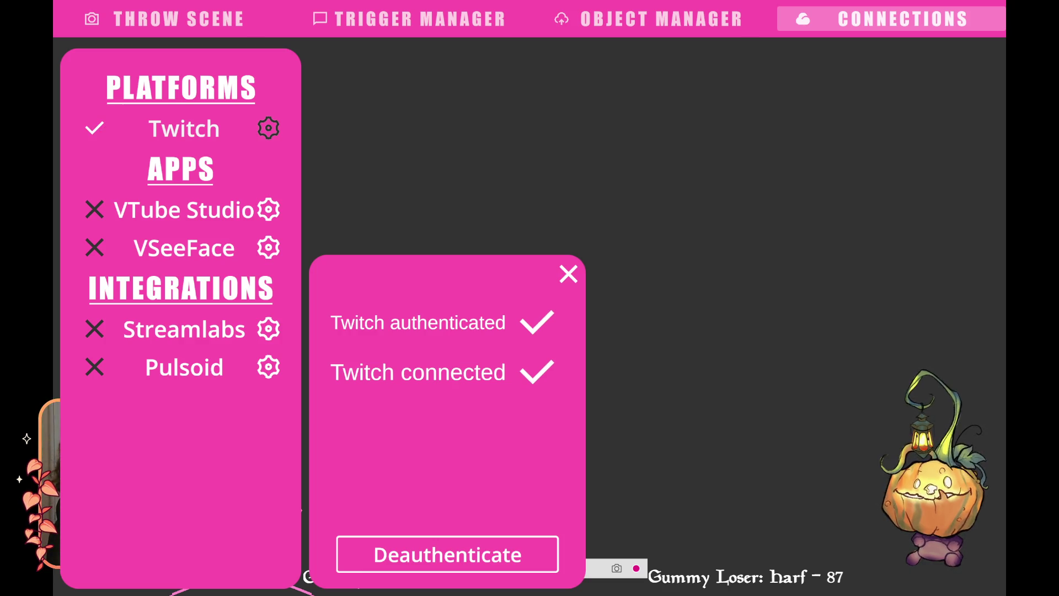
click(974, 571)
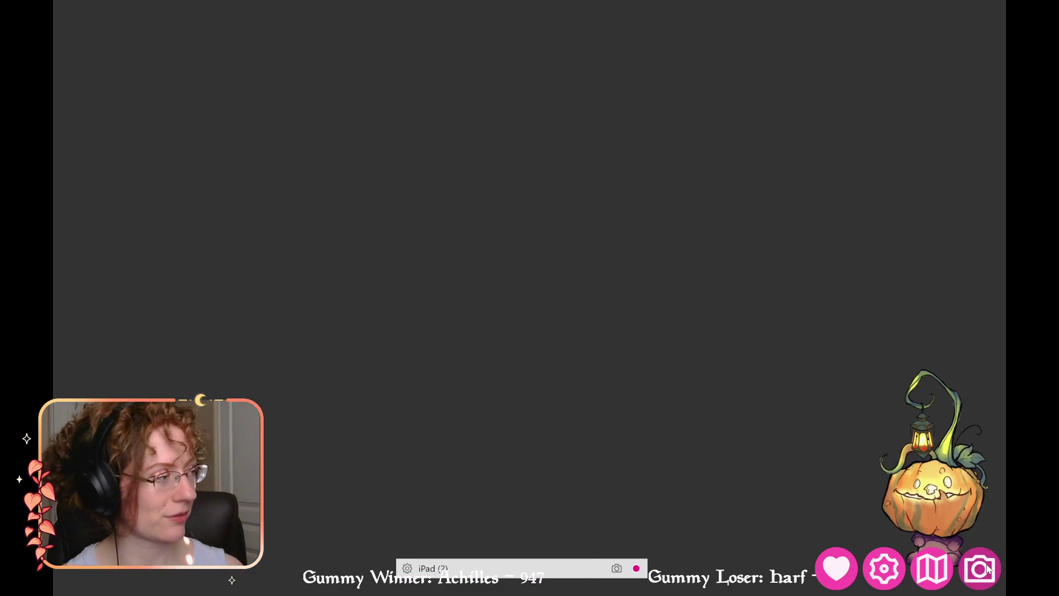
Step: Bring the sunlit stone-ruins game-scene window forward from the taskbar, then reopen the Start menu
key(super)
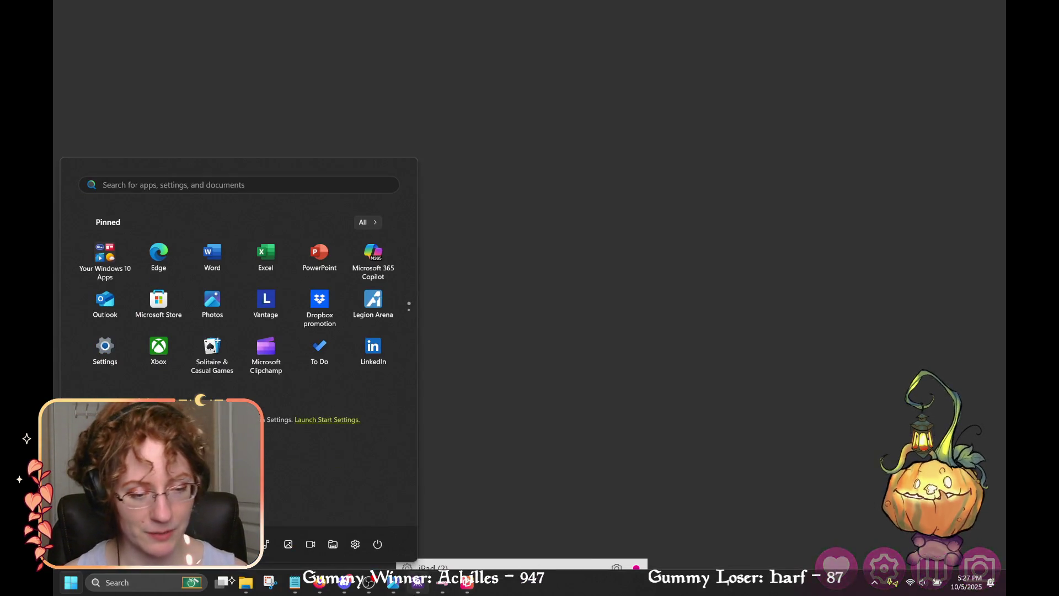
mouse_move(389, 585)
click(374, 489)
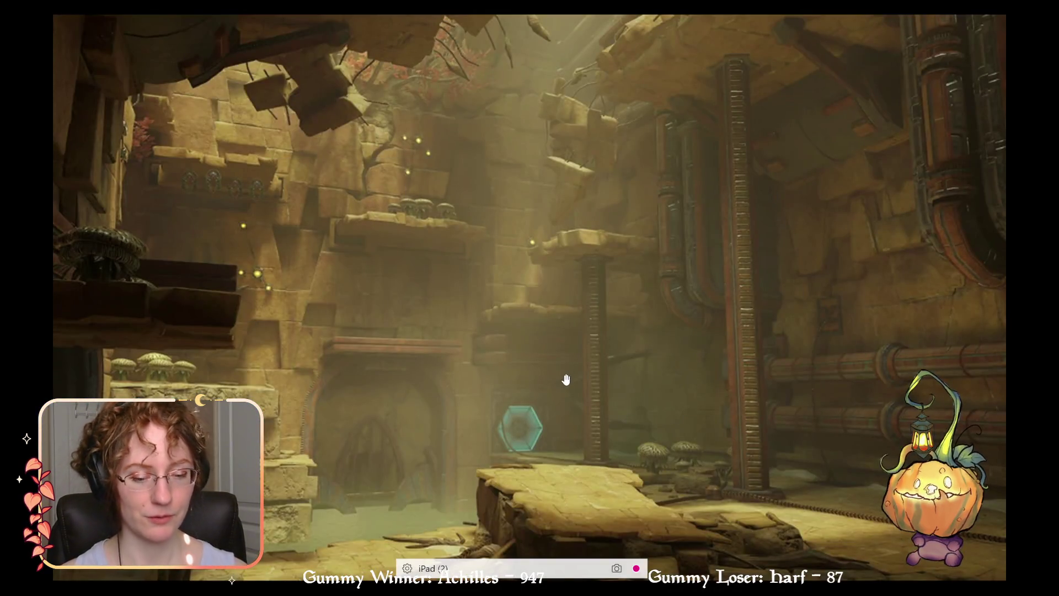
key(super)
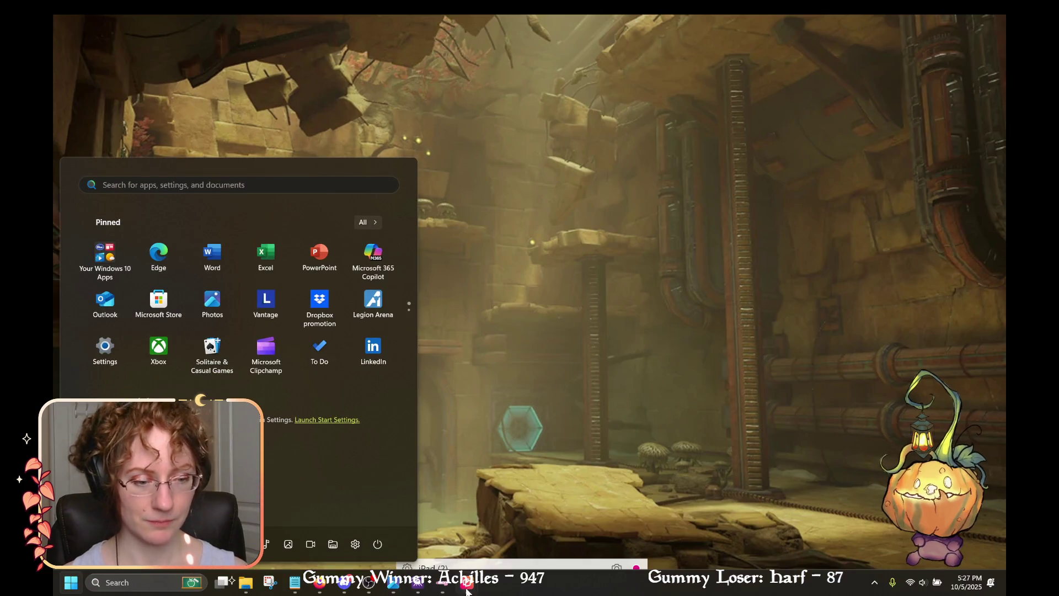
Step: Bring the iPad mirror window forward, then open the VTS P.O.G. text-to-speech settings
mouse_move(467, 582)
click(528, 545)
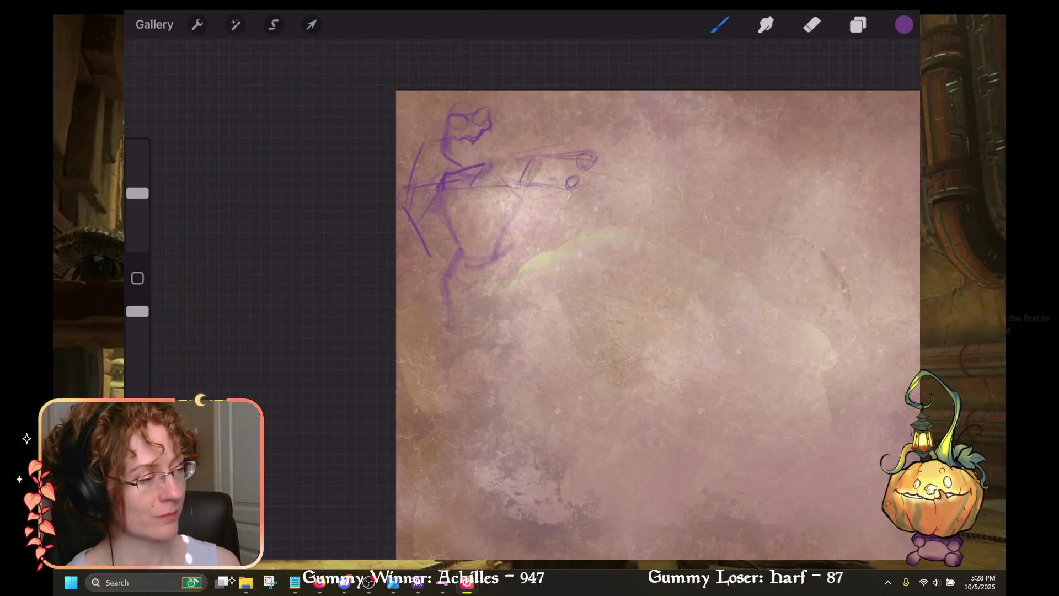
click(419, 584)
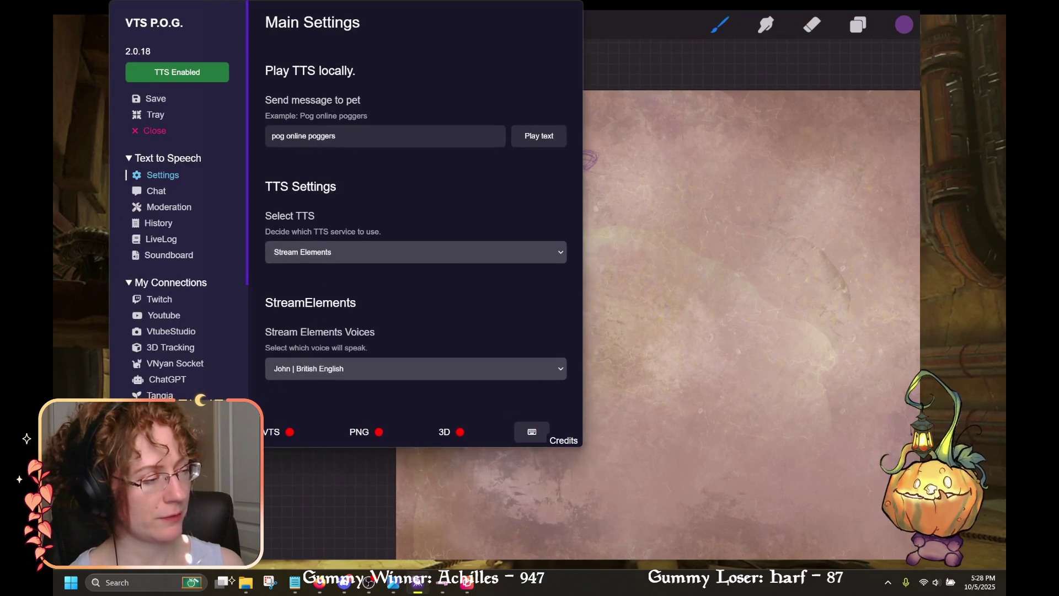
Step: Minimize the VTS P.O.G. Main Settings window to reveal the Procreate sketch
click(422, 588)
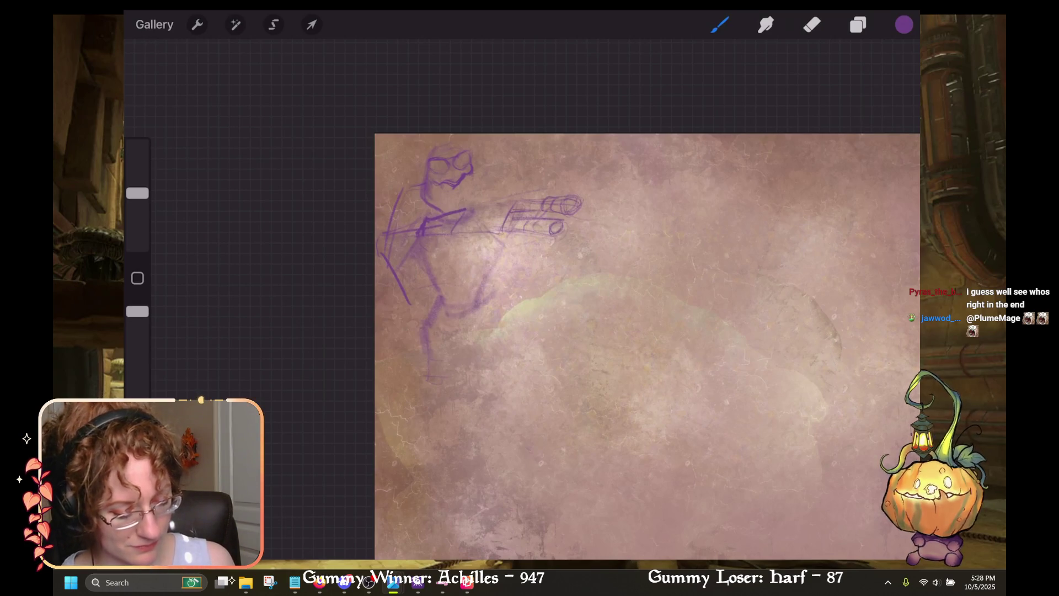
Step: Retouch the cannon arm's forearm lines, then refine the head top and left goggle lens
key(ctrl+z)
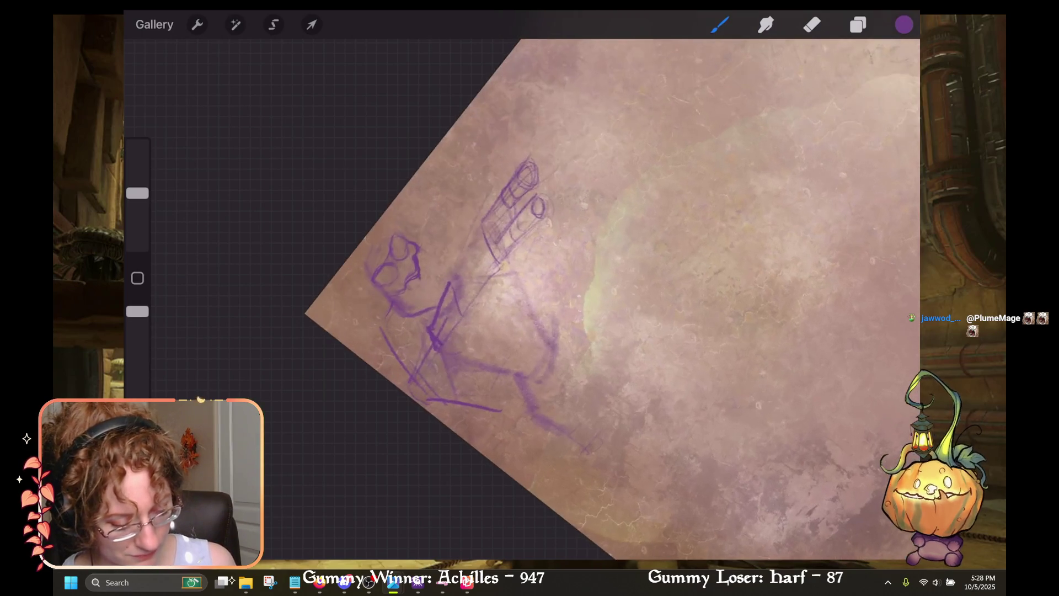
drag(544, 218, 513, 251)
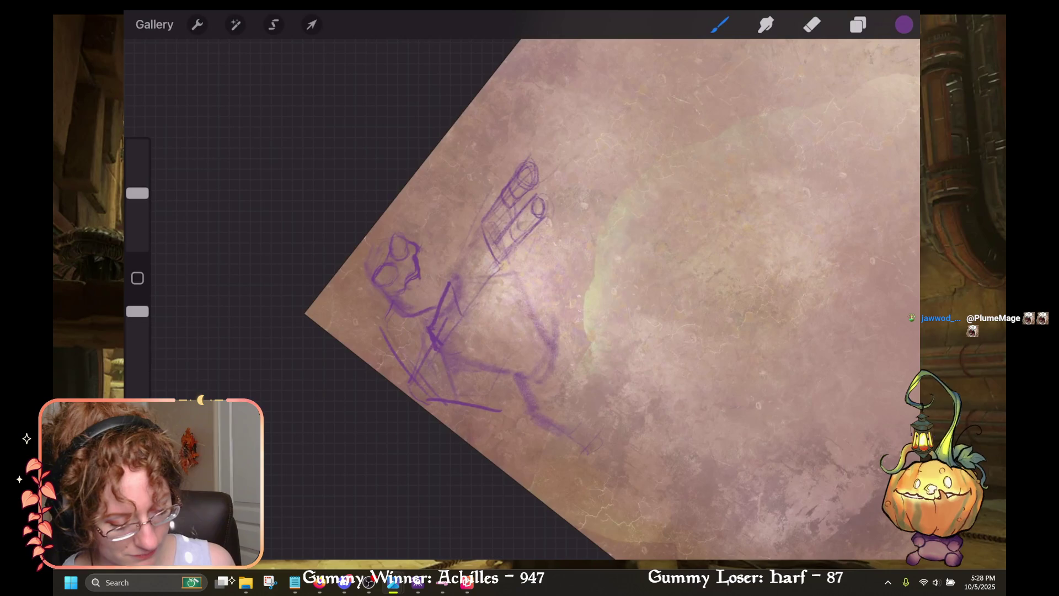
key(ctrl+z)
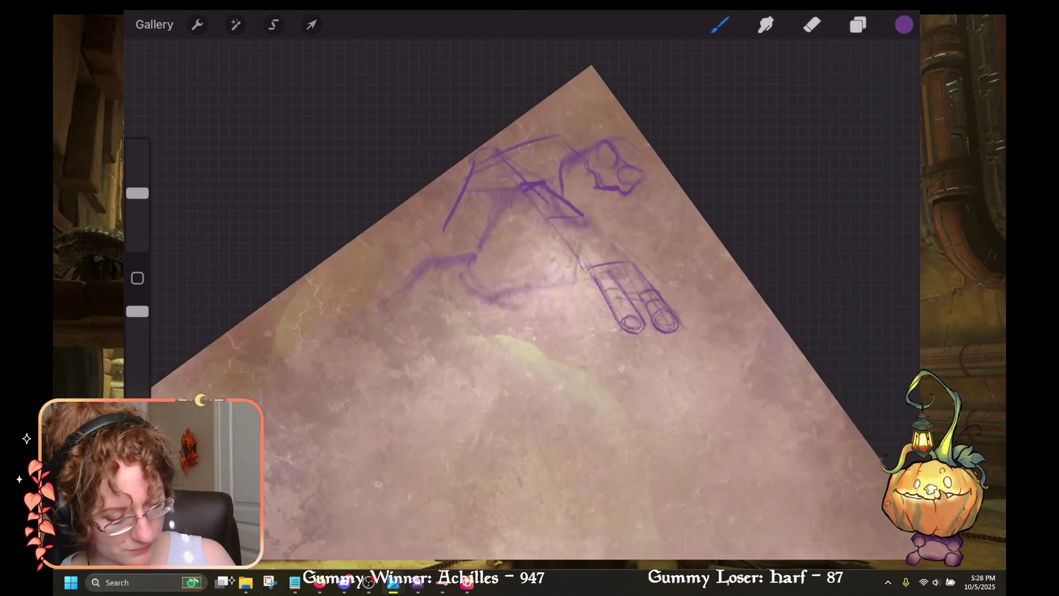
drag(579, 224, 615, 260)
mouse_move(549, 222)
mouse_down()
mouse_move(588, 288)
mouse_move(585, 278)
mouse_up()
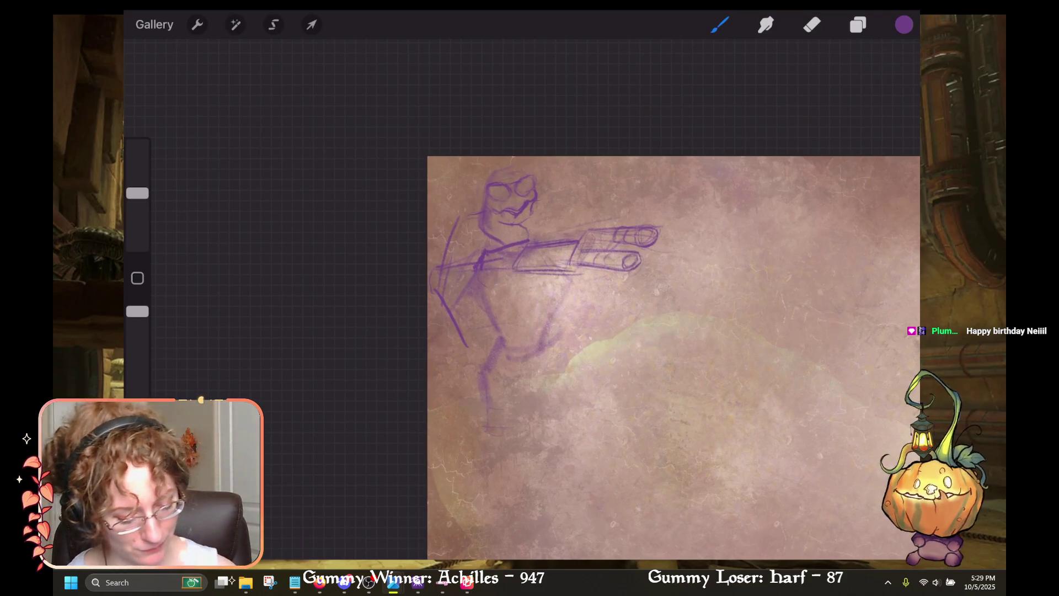
drag(517, 165, 528, 178)
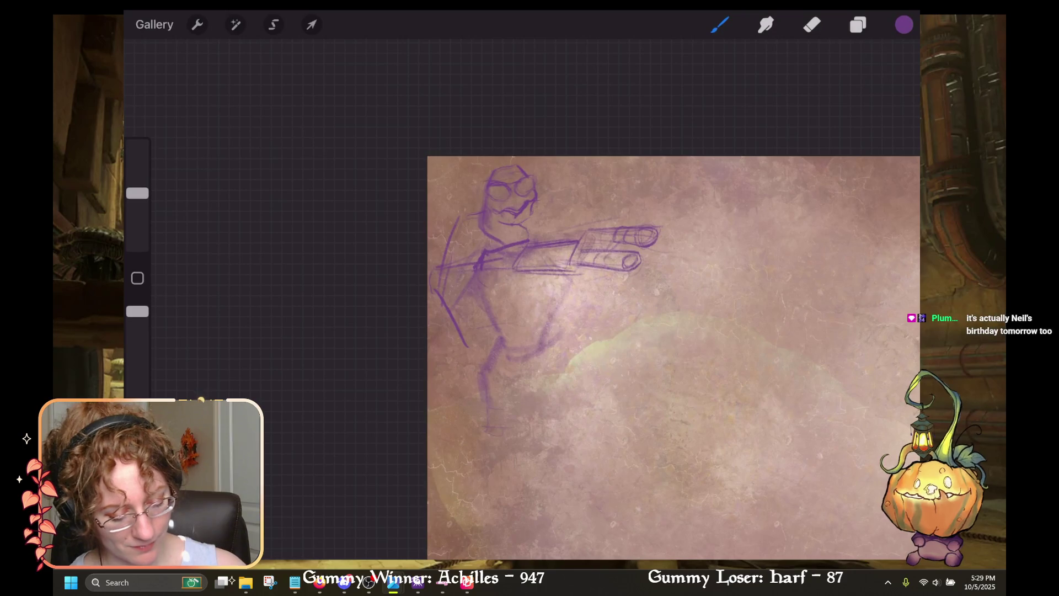
drag(484, 191, 496, 203)
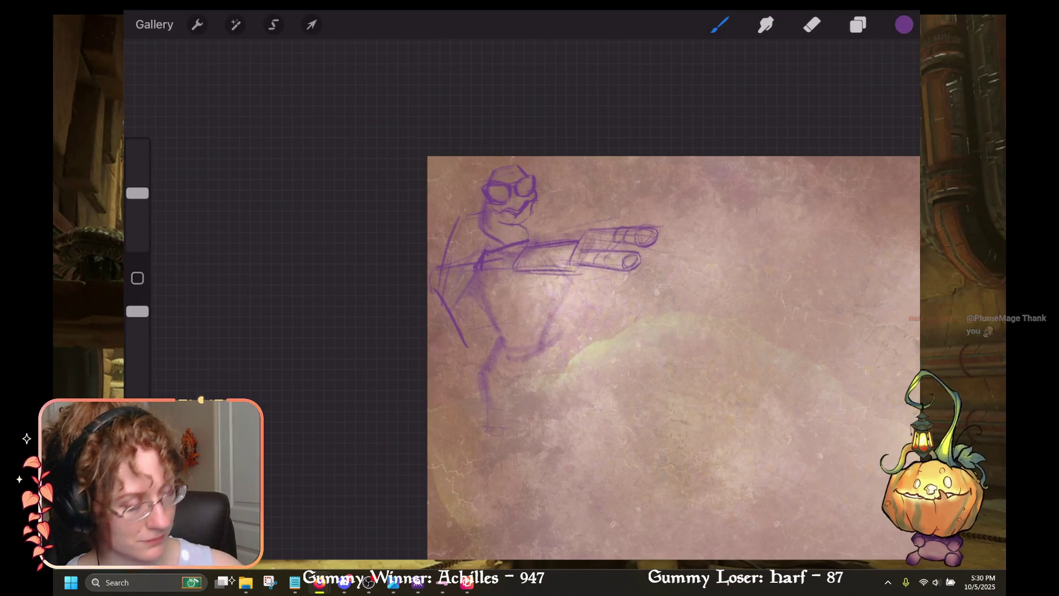
Step: Undo two stray strokes and erase the goggles from the figure's head
drag(467, 189, 481, 187)
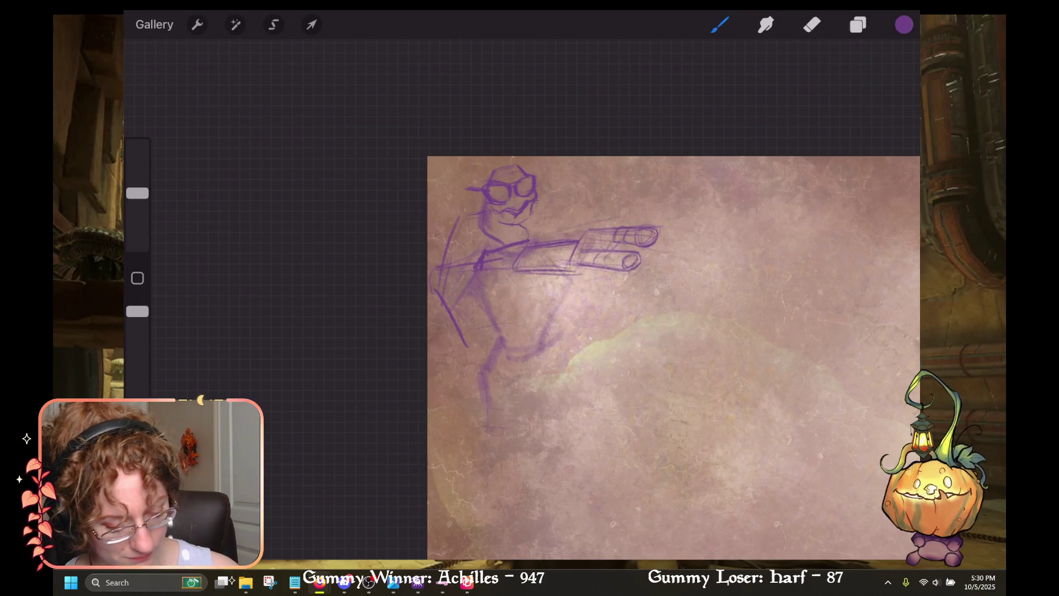
key(ctrl+z)
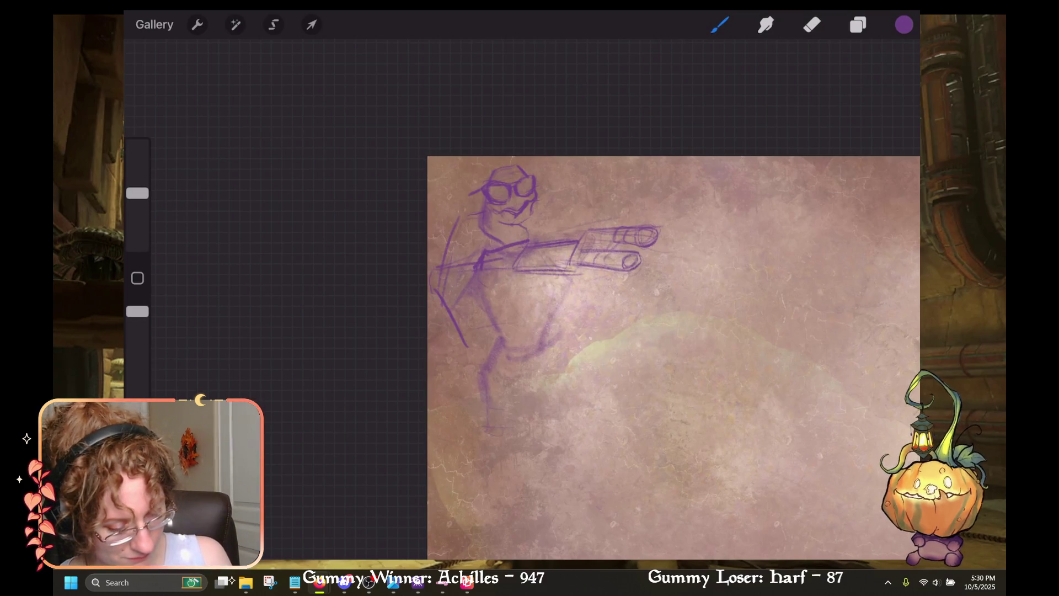
key(ctrl+z)
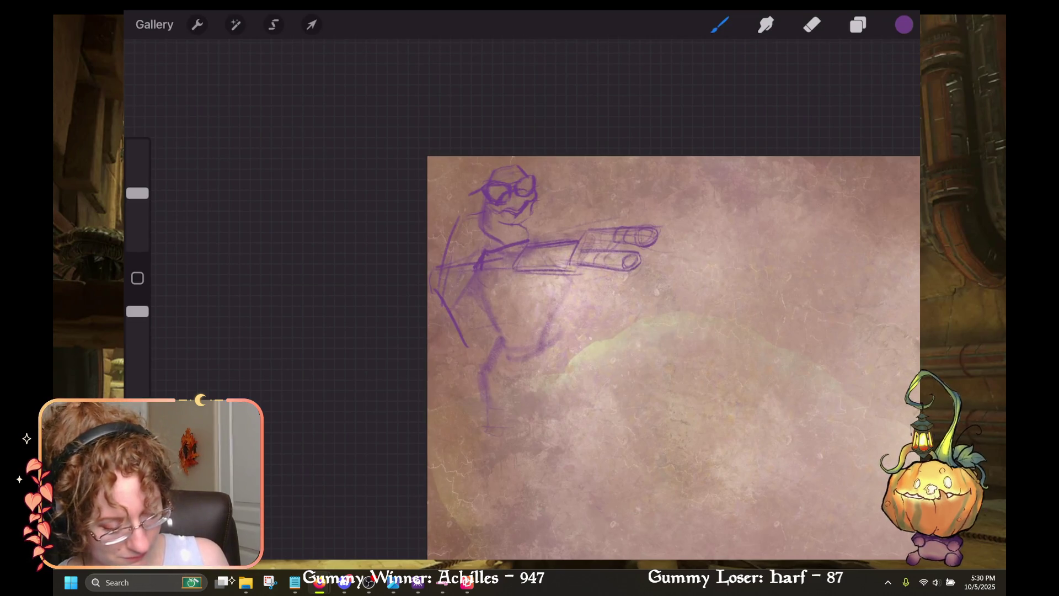
key(e)
mouse_move(506, 191)
mouse_down()
mouse_move(536, 177)
mouse_move(533, 193)
mouse_move(506, 201)
mouse_move(504, 181)
mouse_move(494, 194)
mouse_up()
key(b)
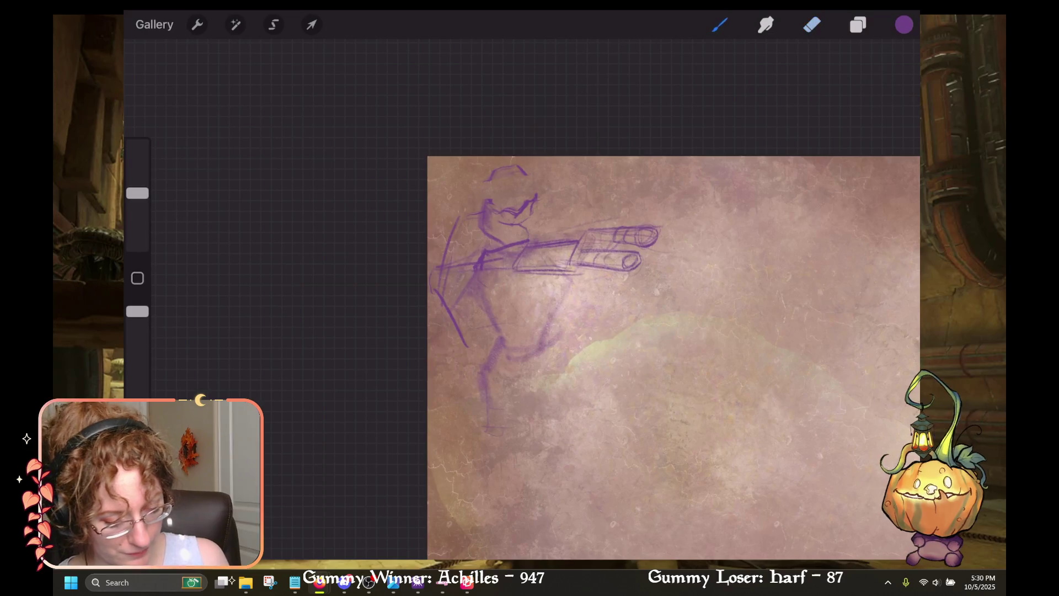
Step: Erase the hat strokes above the head and draw a new line for the head's top
key(ctrl+z)
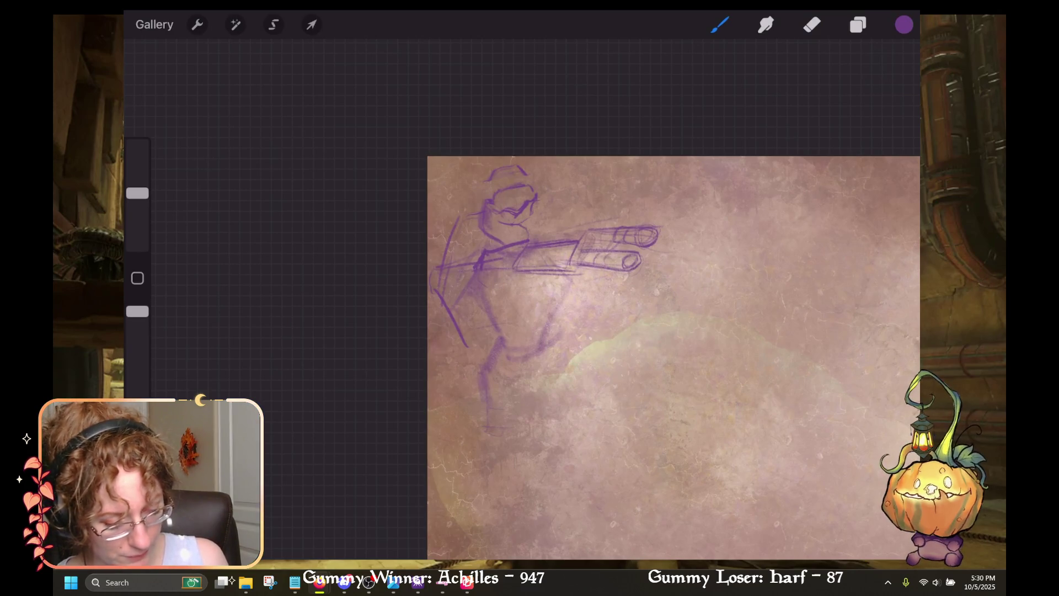
key(e)
drag(489, 172, 513, 174)
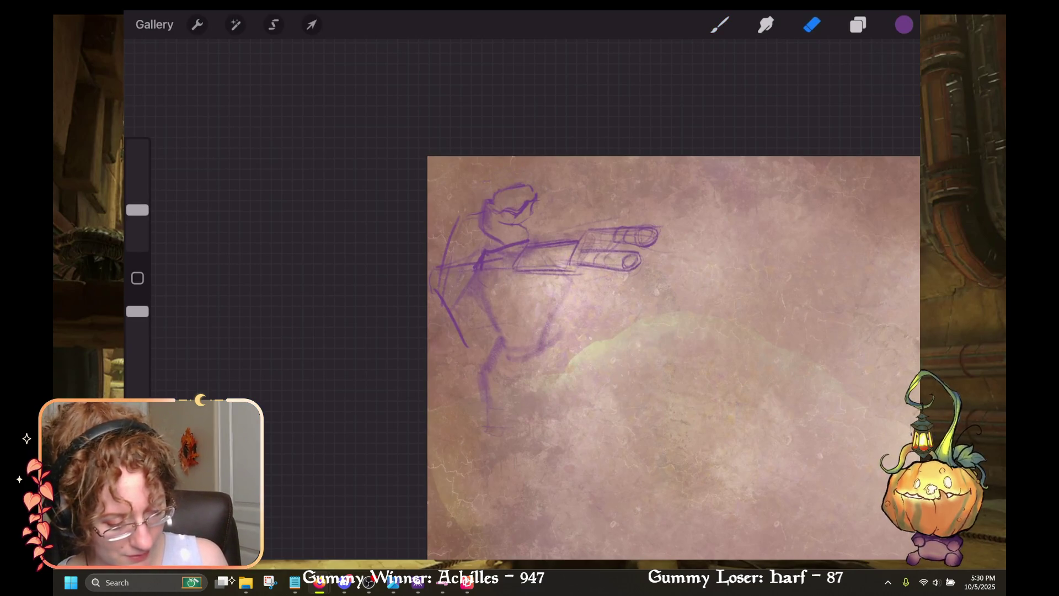
key(b)
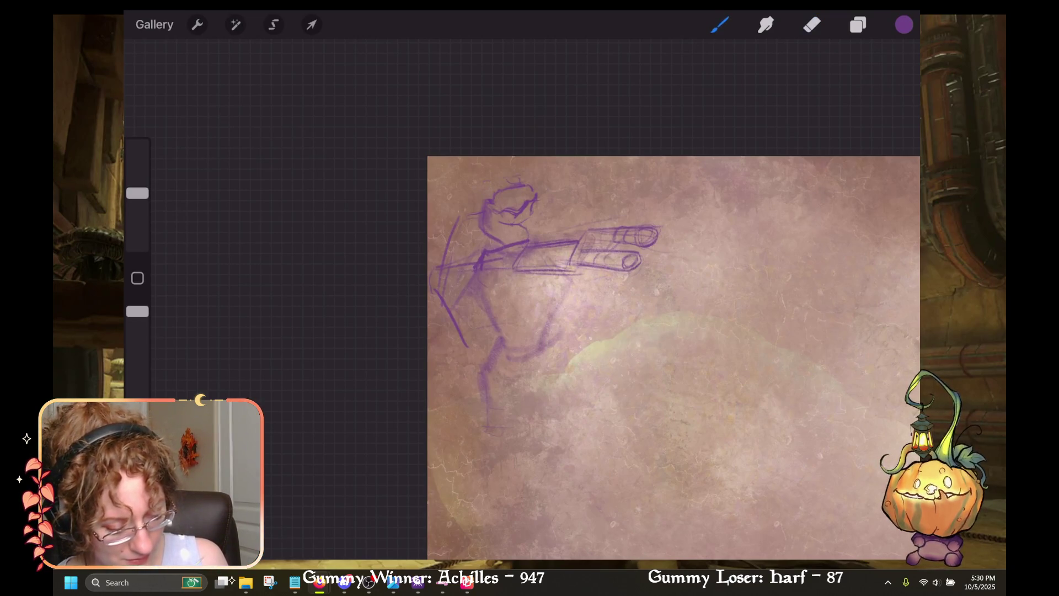
key(ctrl+z)
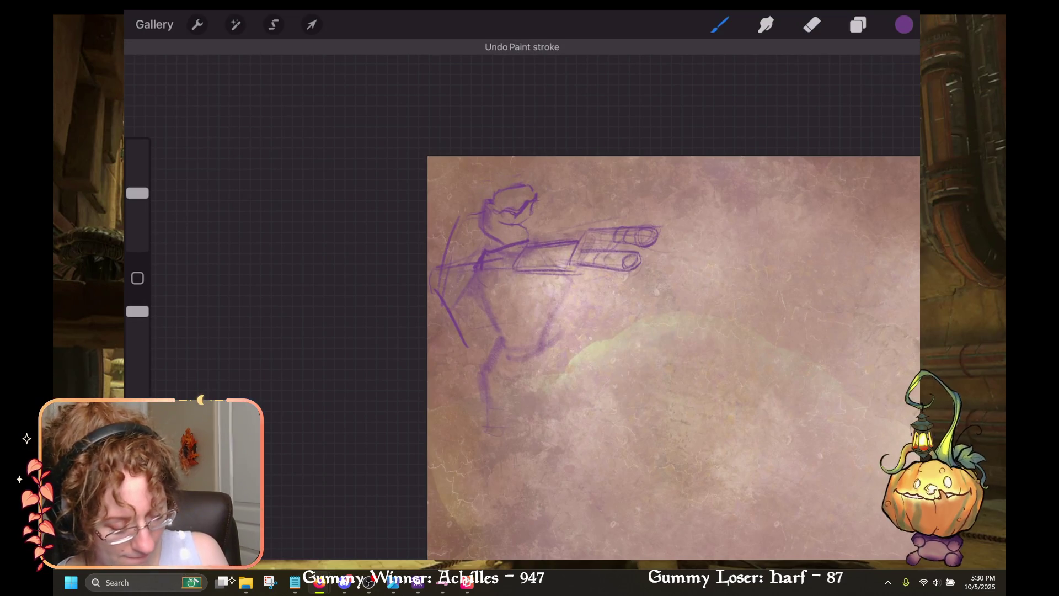
mouse_move(493, 181)
mouse_down()
mouse_move(524, 175)
mouse_move(491, 196)
mouse_move(526, 178)
mouse_move(542, 194)
mouse_up()
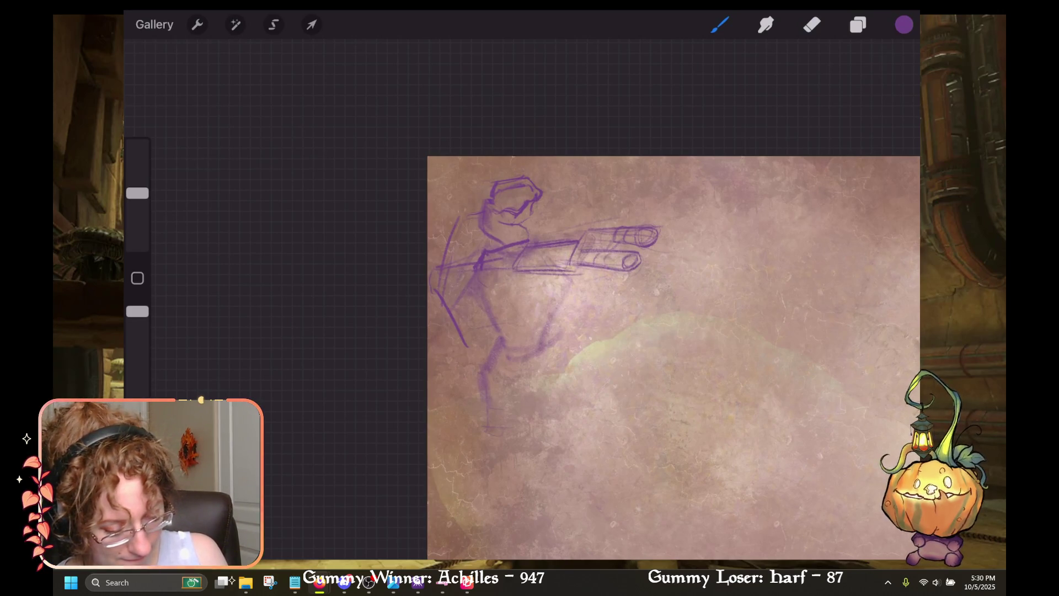
key(e)
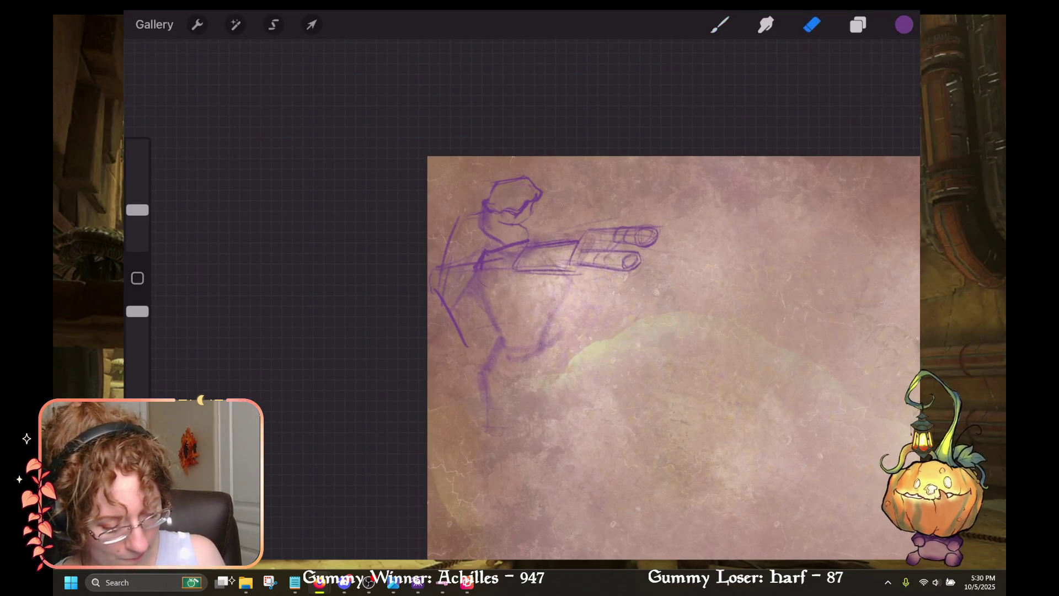
key(b)
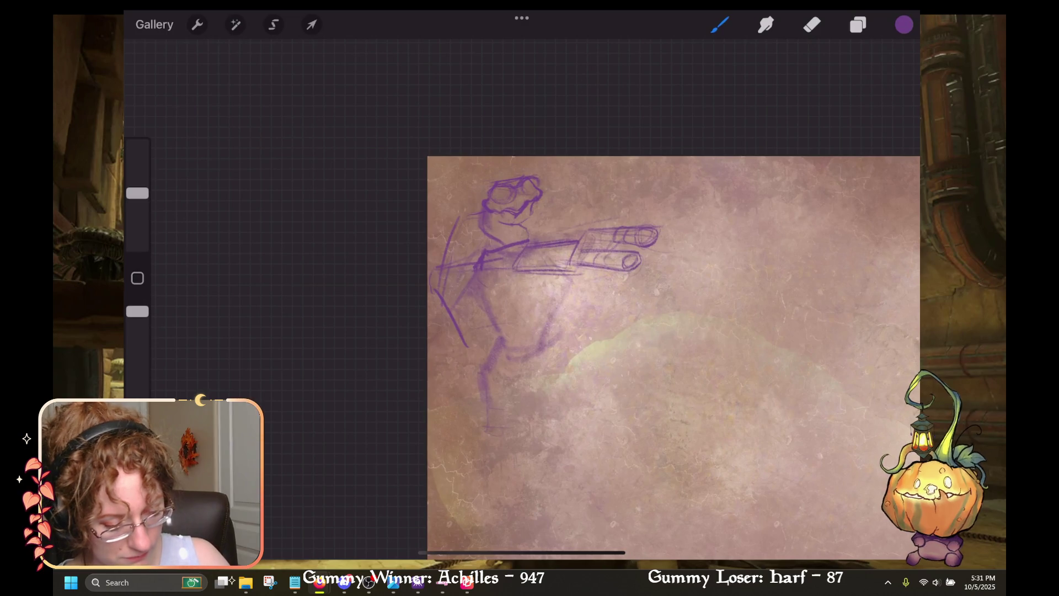
Step: Undo the last strokes near the face and erase part of a line near the head
key(ctrl+z)
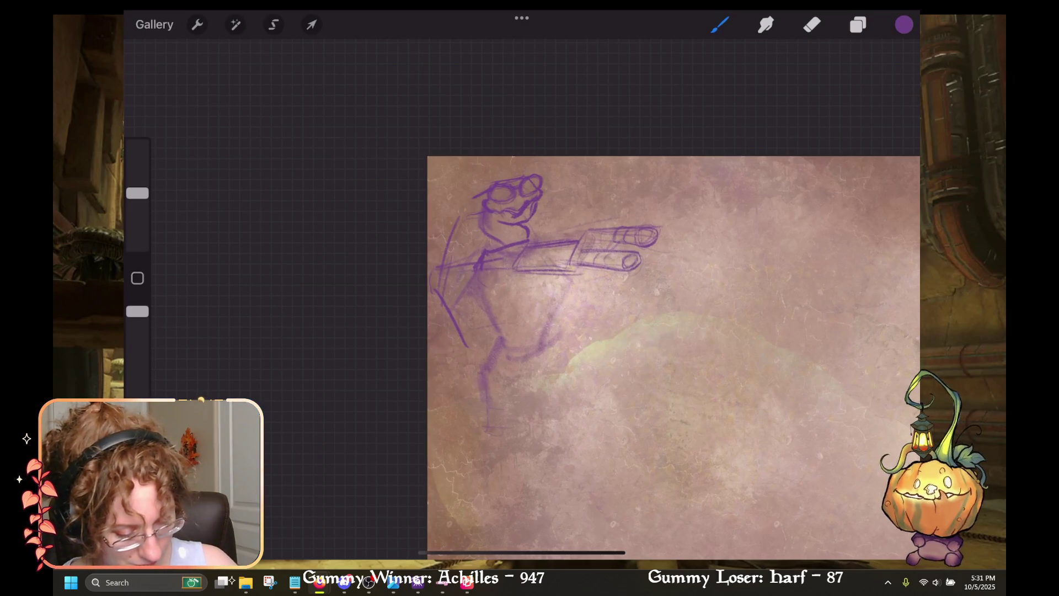
key(ctrl+z)
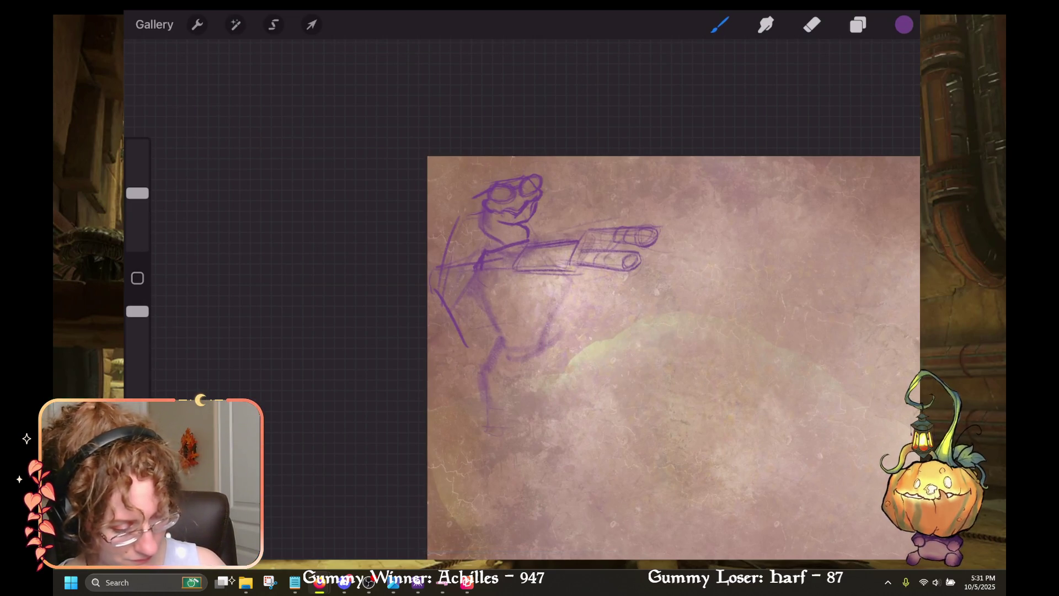
key(e)
drag(138, 193, 137, 210)
drag(529, 201, 522, 218)
key(ctrl+z)
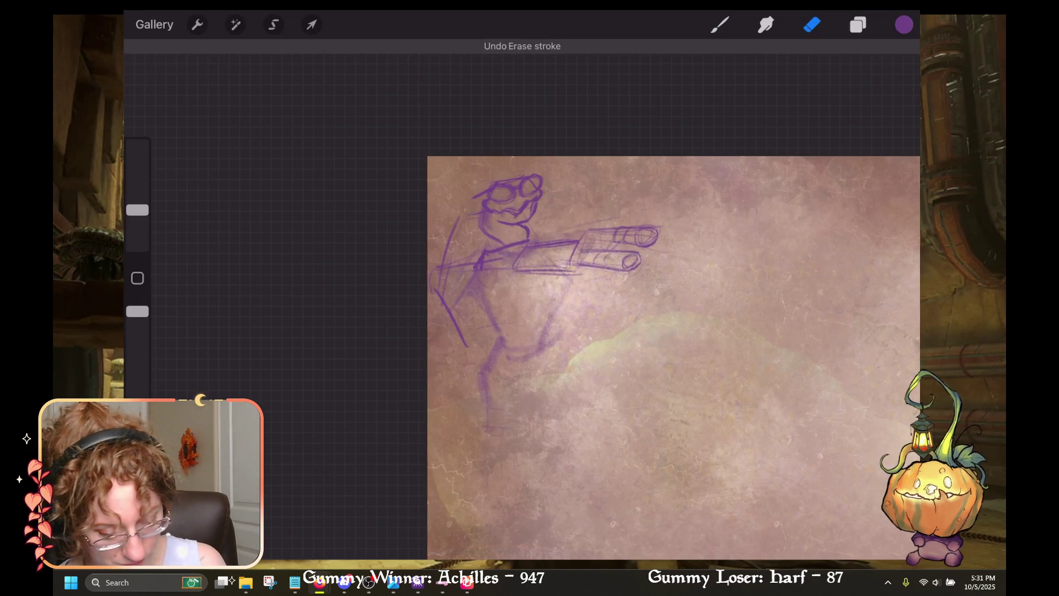
Step: Enlarge the eraser and fade the torso, extended hand and lower arm lines
drag(137, 210, 138, 186)
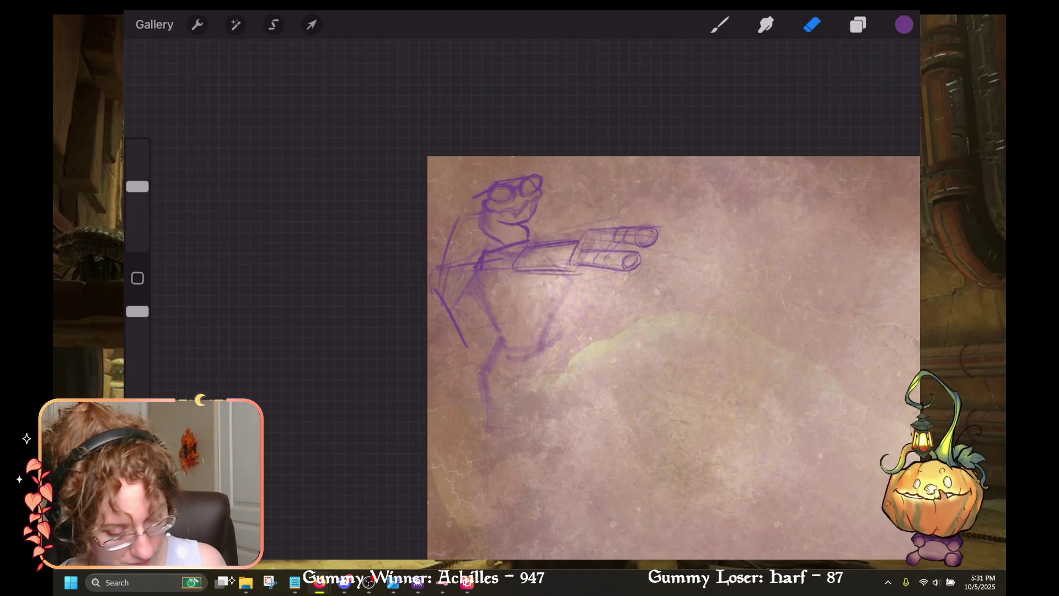
drag(477, 255, 482, 270)
mouse_move(619, 228)
mouse_down()
mouse_move(654, 229)
mouse_move(657, 242)
mouse_up()
drag(577, 268, 633, 267)
click(720, 25)
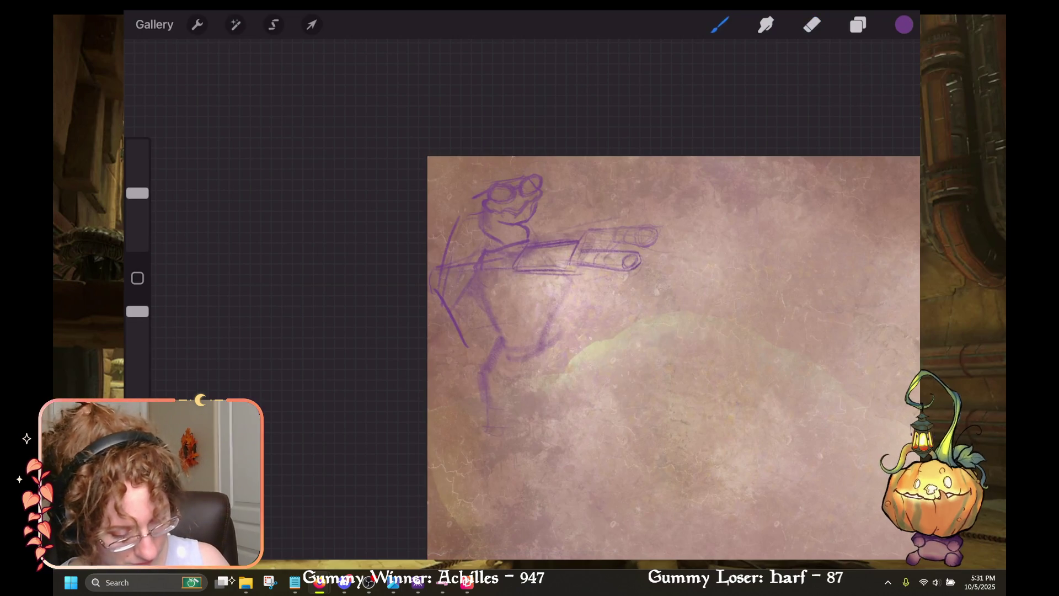
Step: Sketch the rear leg lines and begin the front leg, undoing one misplaced stroke
mouse_move(549, 350)
mouse_down()
mouse_move(581, 376)
mouse_move(567, 431)
mouse_up()
key(ctrl+z)
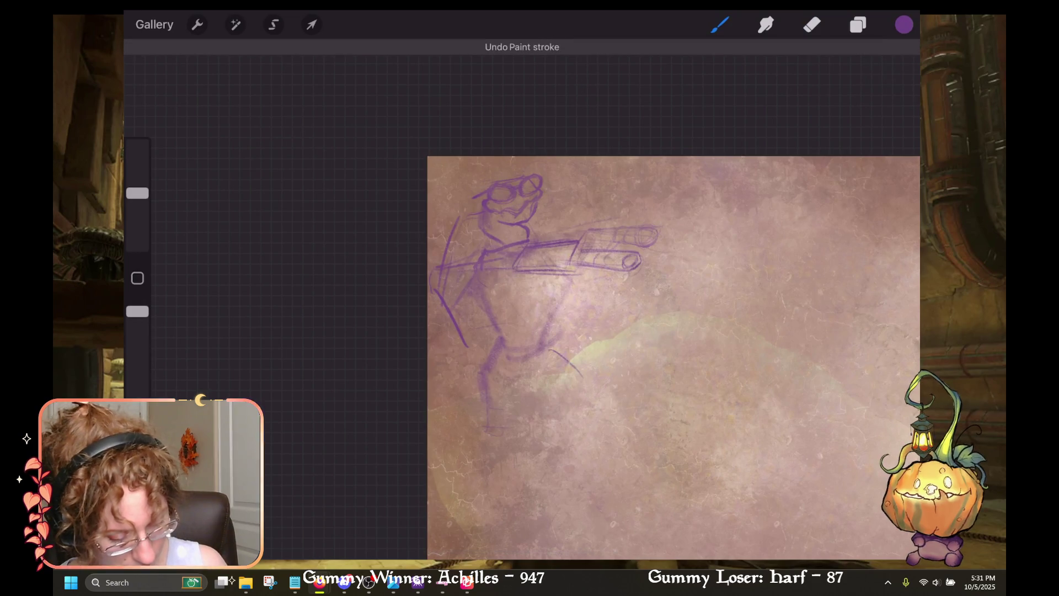
drag(566, 362, 545, 412)
drag(563, 370, 562, 411)
mouse_move(479, 383)
mouse_down()
mouse_move(492, 411)
mouse_move(471, 408)
mouse_up()
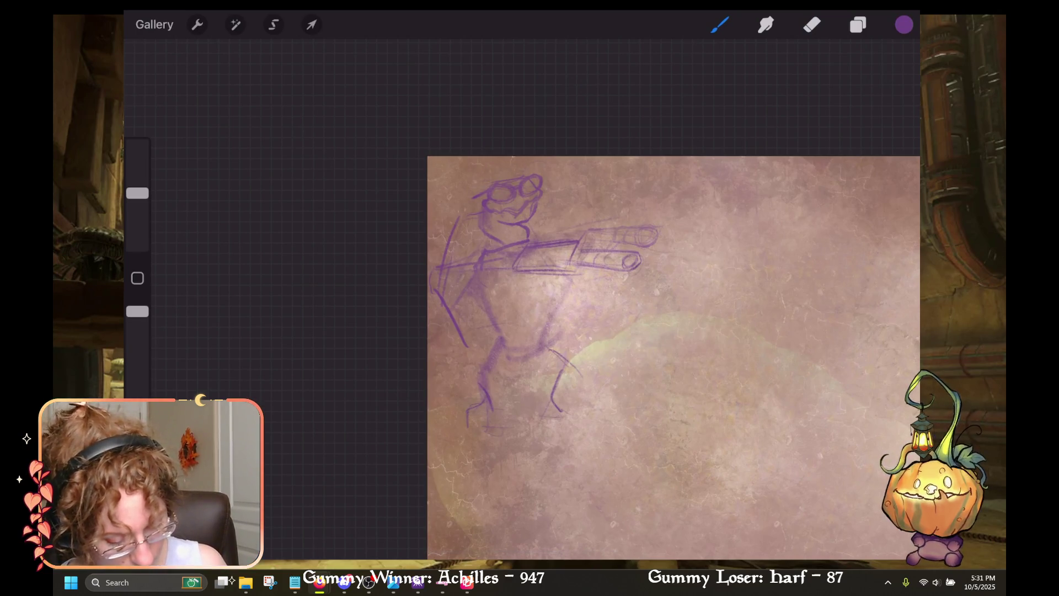
Step: With a larger brush, outline the front foot, redraw the rear leg and foot, and darken the front leg
mouse_move(138, 194)
mouse_down()
mouse_move(137, 213)
mouse_move(138, 170)
mouse_up()
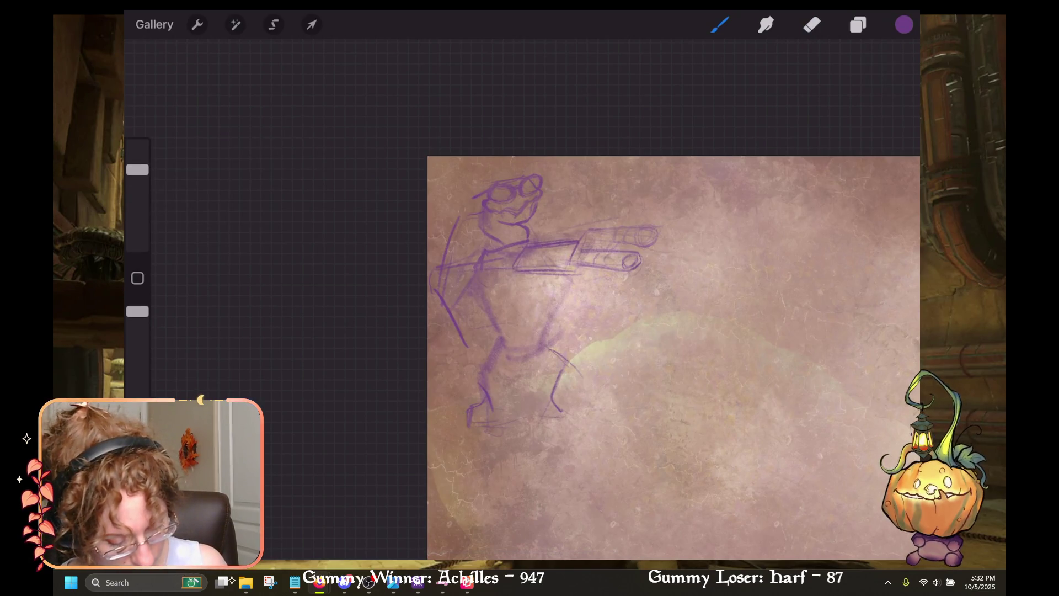
mouse_move(503, 396)
mouse_down()
mouse_move(502, 420)
mouse_move(488, 422)
mouse_up()
key(ctrl+z)
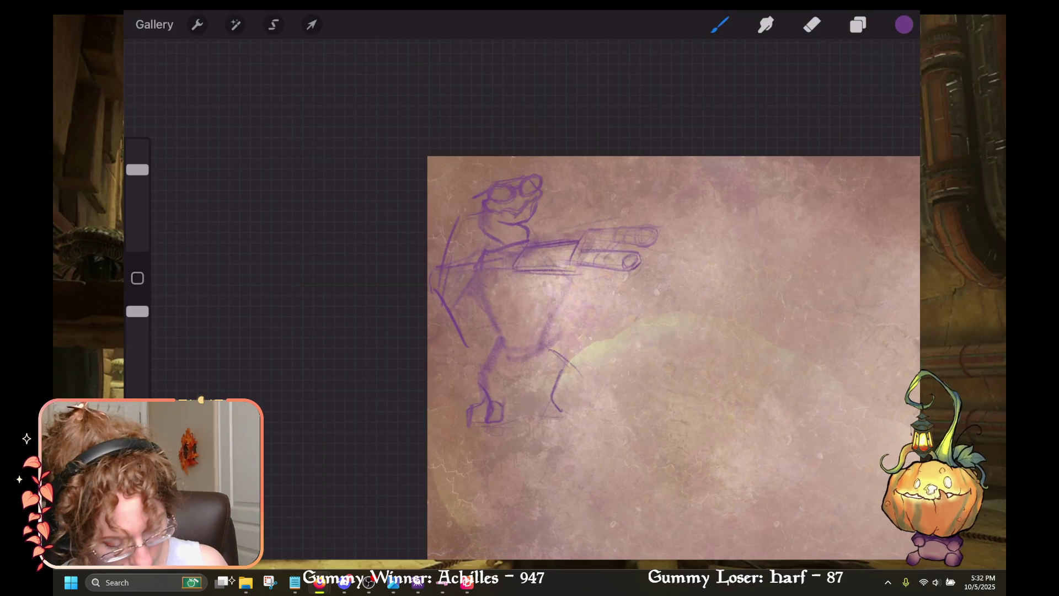
drag(474, 404, 473, 423)
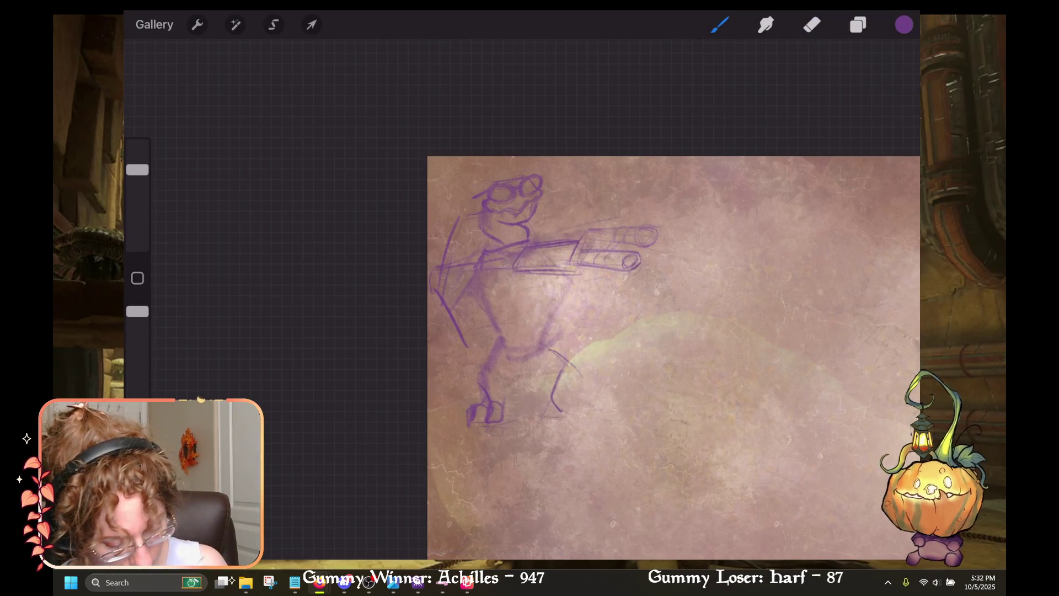
drag(465, 406, 460, 423)
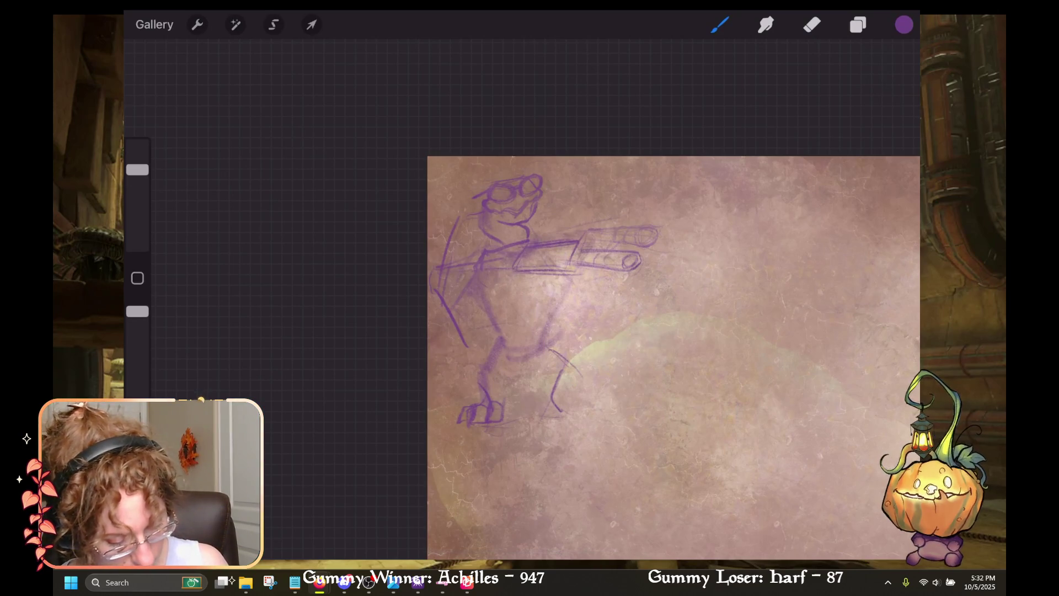
mouse_move(554, 381)
mouse_down()
mouse_move(542, 411)
mouse_move(568, 414)
mouse_up()
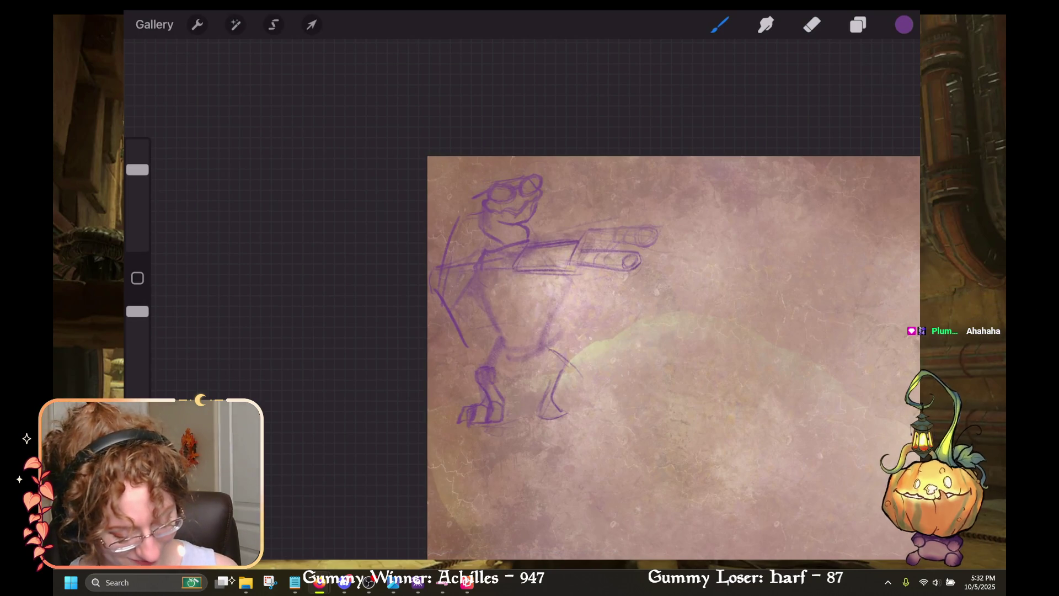
mouse_move(504, 337)
mouse_down()
mouse_move(485, 364)
mouse_move(507, 344)
mouse_up()
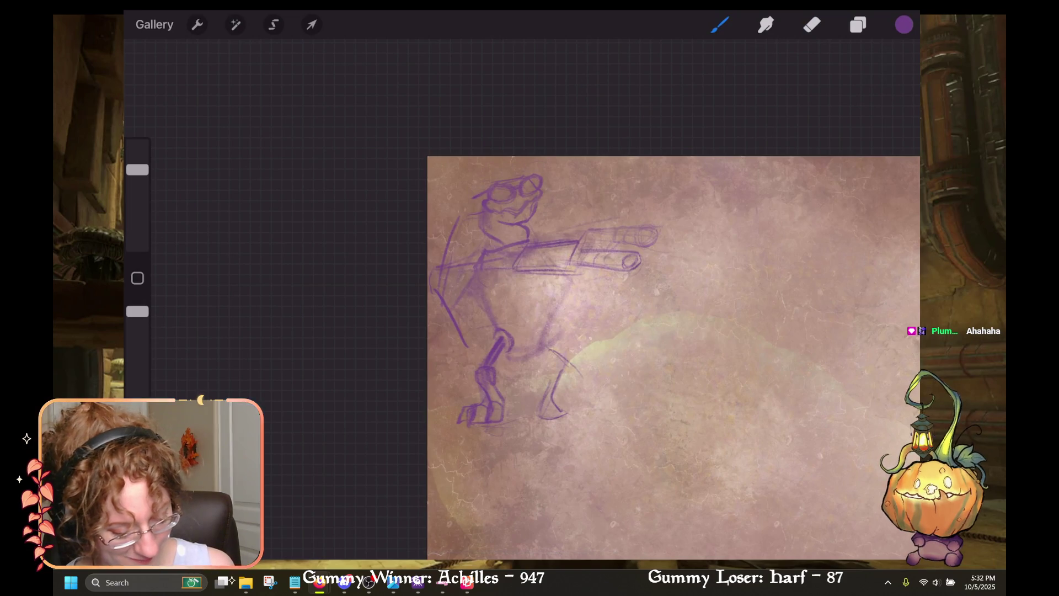
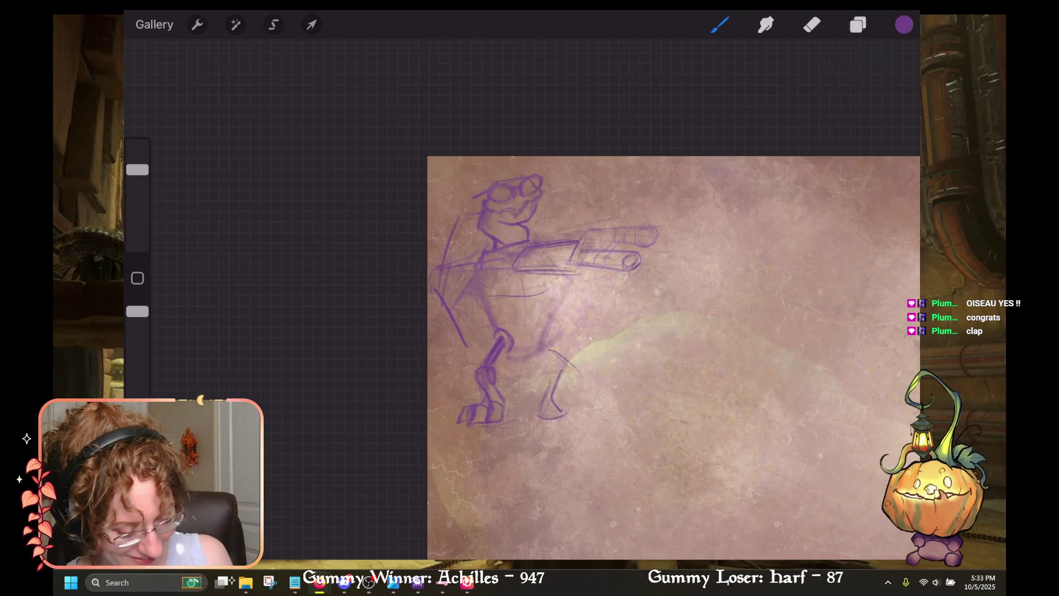
Step: Redraw the back leg outline in purple, undoing a misplaced first stroke
key(e)
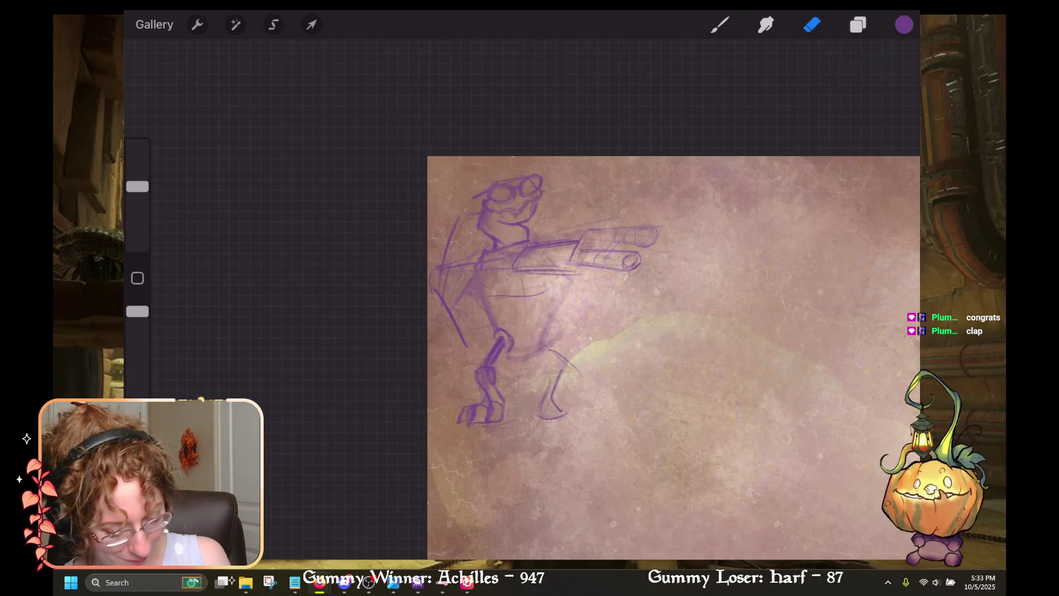
key(ctrl+z)
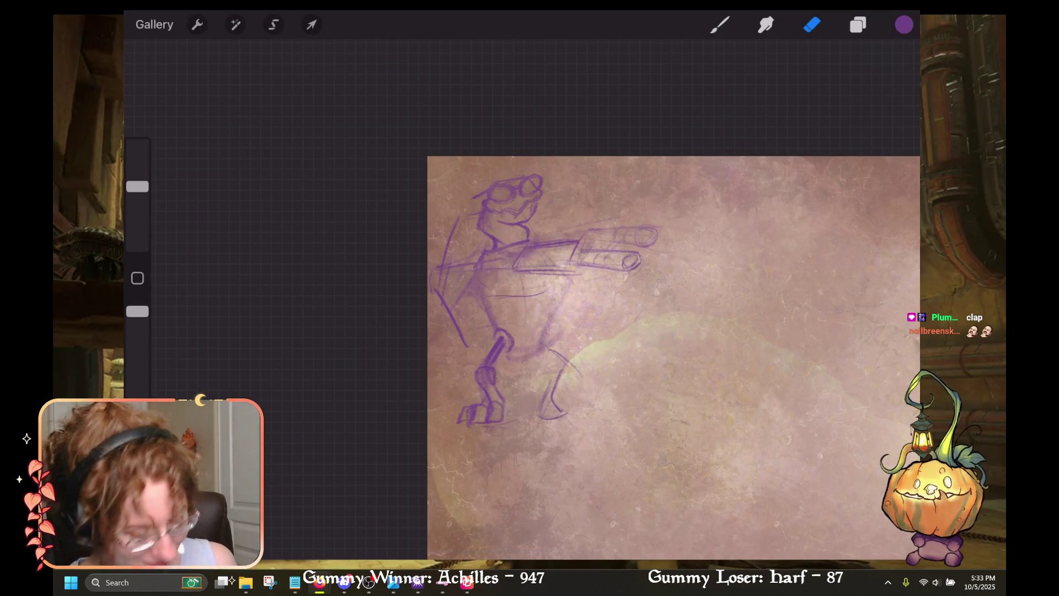
key(b)
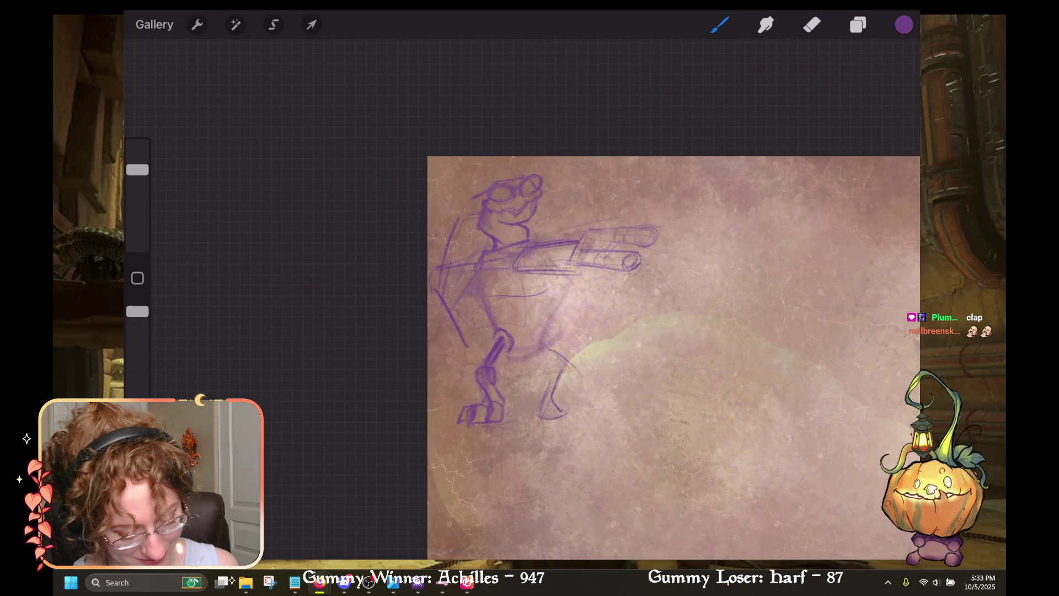
mouse_move(548, 324)
mouse_down()
mouse_move(542, 343)
mouse_move(581, 362)
mouse_move(538, 409)
mouse_up()
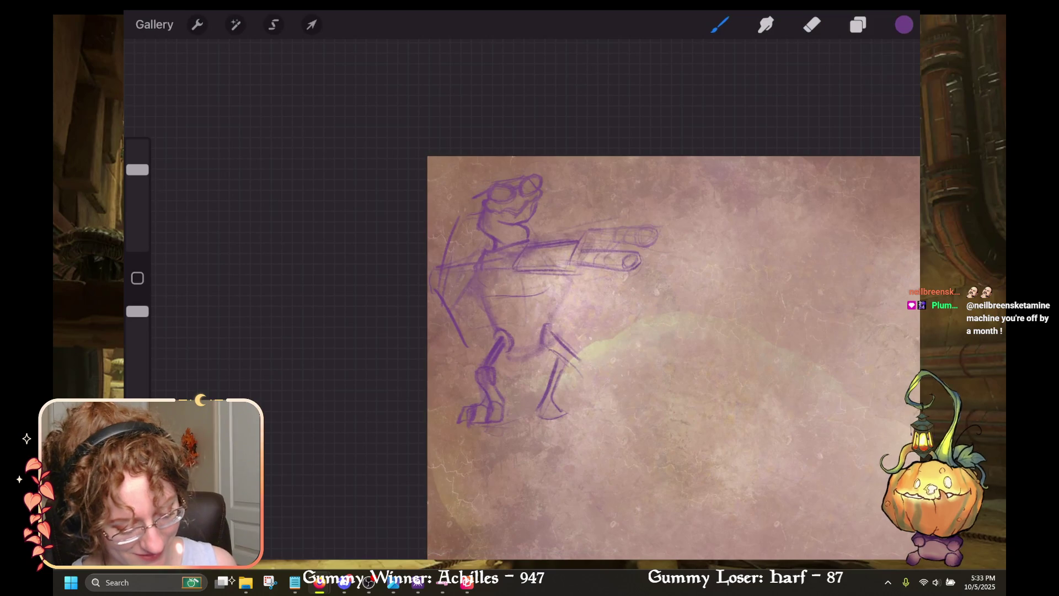
key(ctrl+z)
drag(560, 367, 542, 406)
mouse_move(534, 410)
mouse_down()
mouse_move(574, 406)
mouse_move(561, 388)
mouse_up()
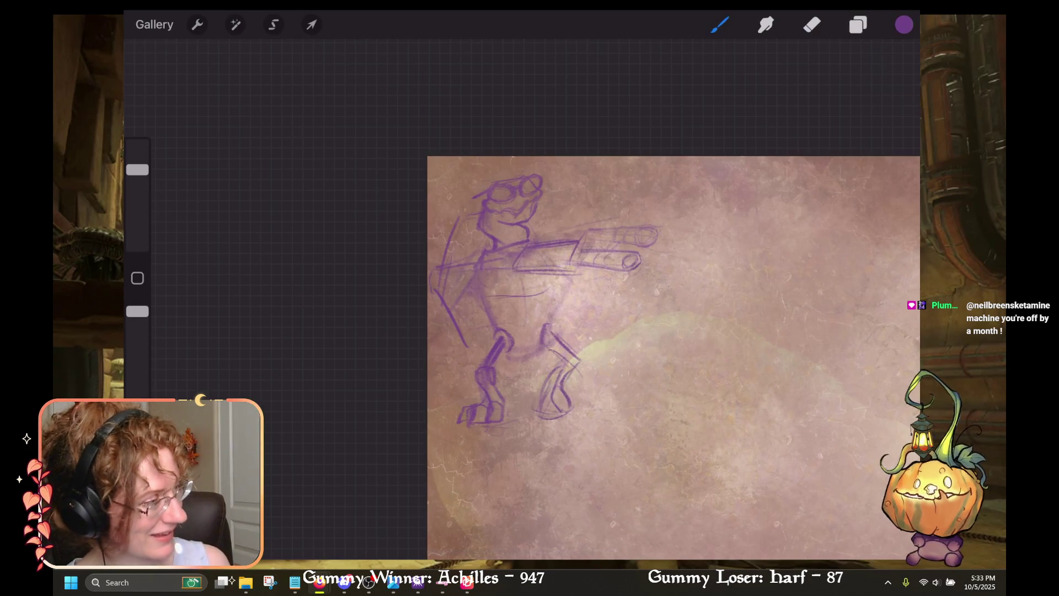
Step: Erase the stray lines on the back leg, restoring an accidental erase
click(812, 24)
drag(547, 387, 552, 404)
key(ctrl+z)
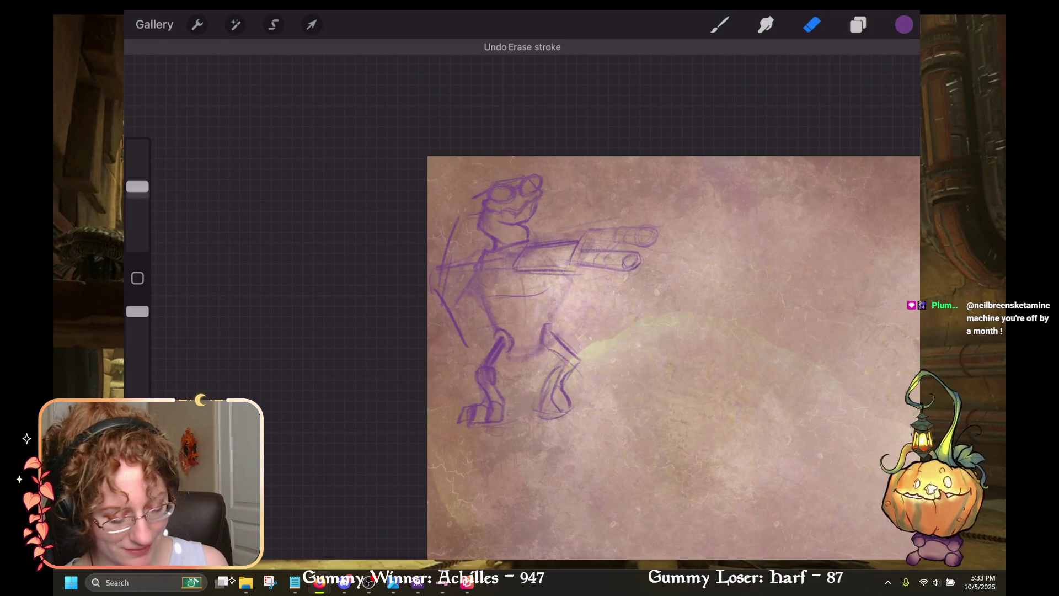
drag(137, 186, 138, 211)
mouse_move(557, 380)
mouse_down()
mouse_move(547, 405)
mouse_move(560, 380)
mouse_up()
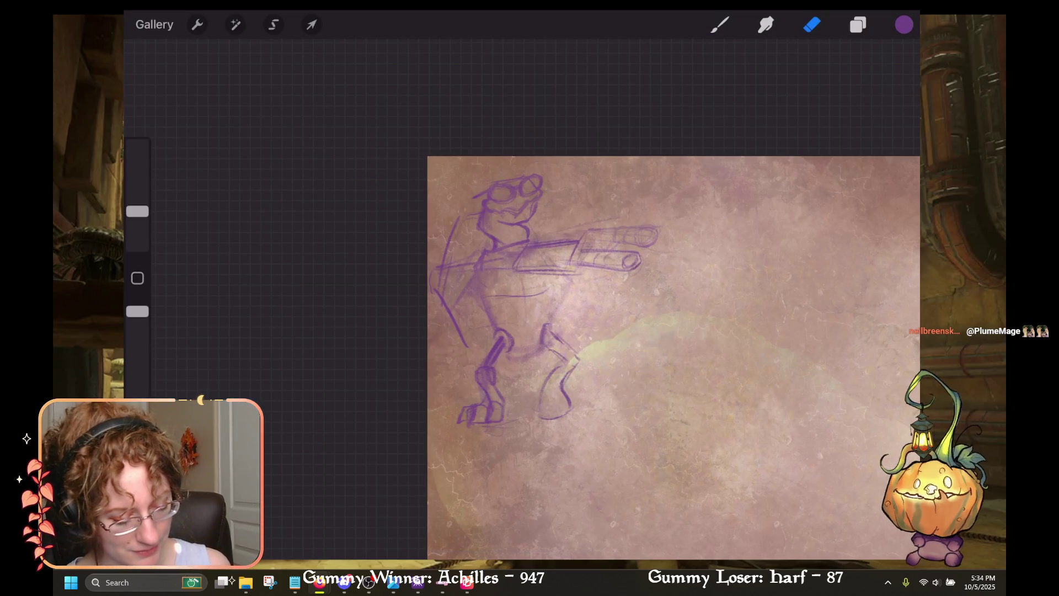
Step: Draw the left side of the lower back leg and a mark under the foot, then lighten faint marks
key(b)
drag(538, 419, 549, 379)
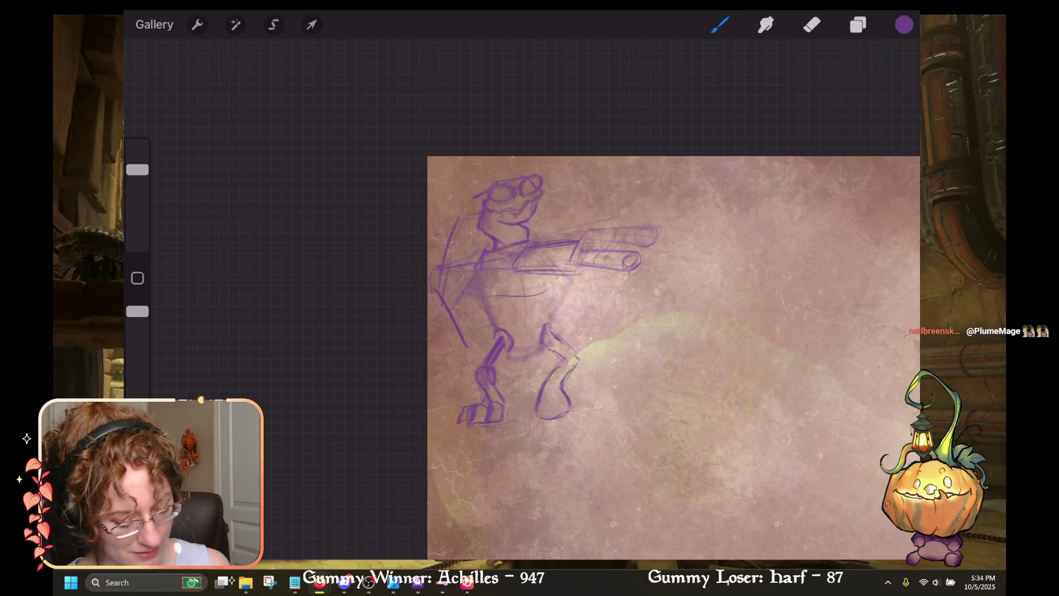
drag(563, 413, 560, 409)
click(812, 24)
drag(568, 373, 559, 386)
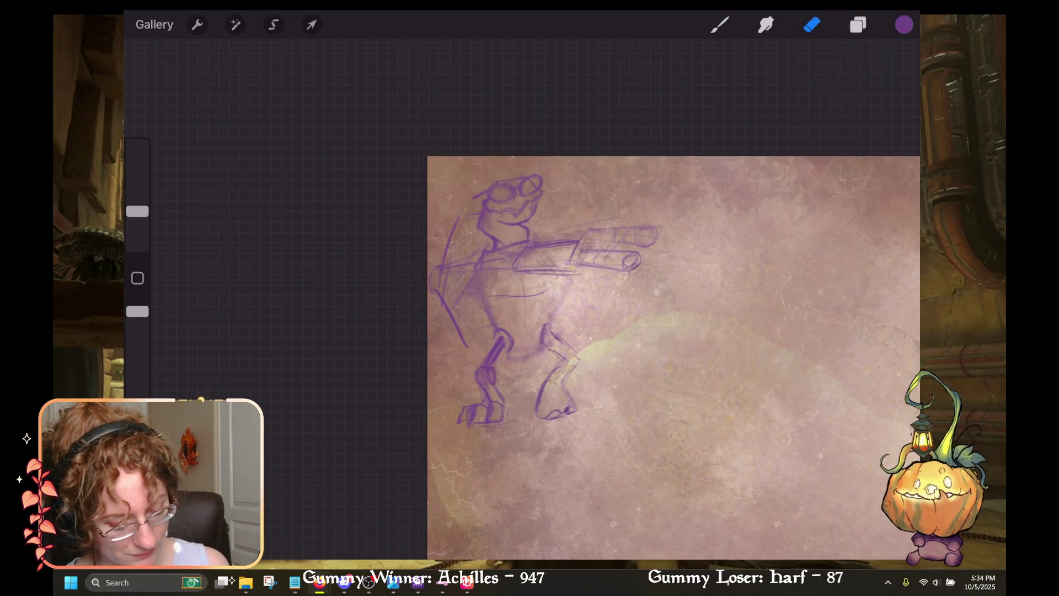
click(720, 24)
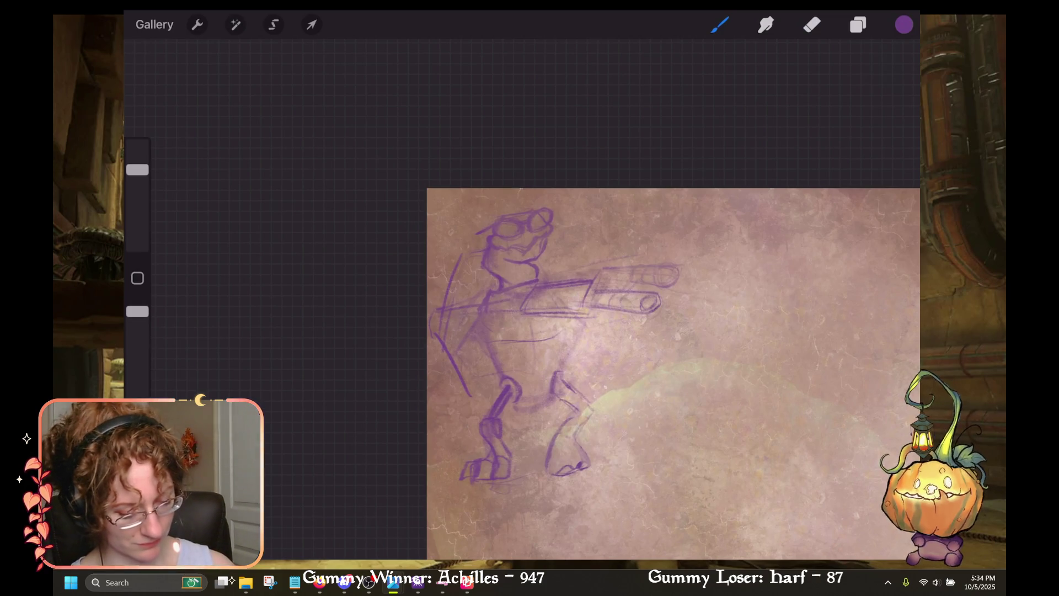
Step: Darken the upper gun barrel top, behind the neck, the back leg and left of the head
drag(613, 267, 665, 265)
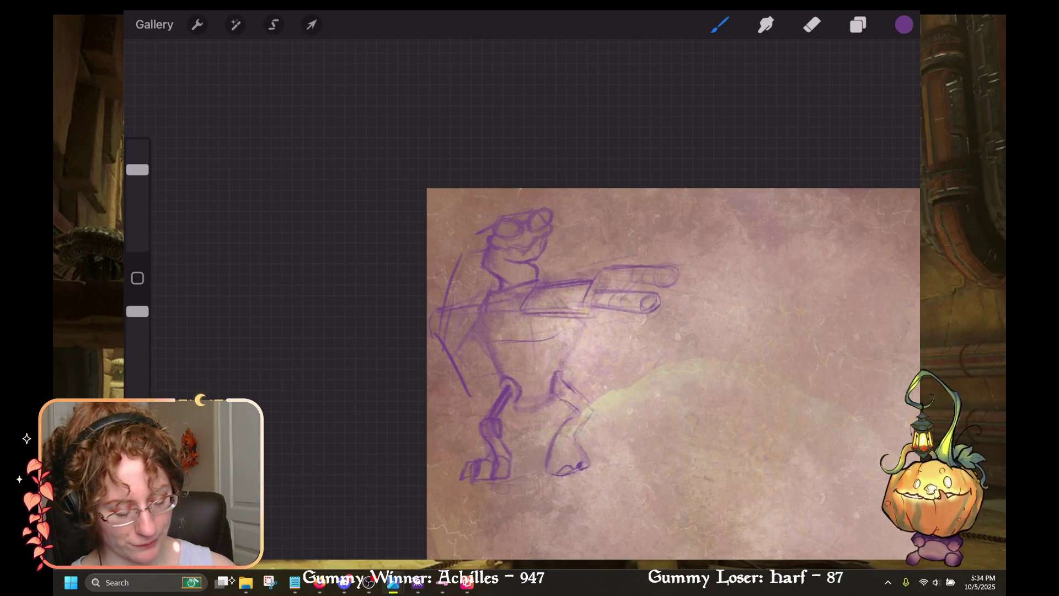
drag(550, 250, 566, 277)
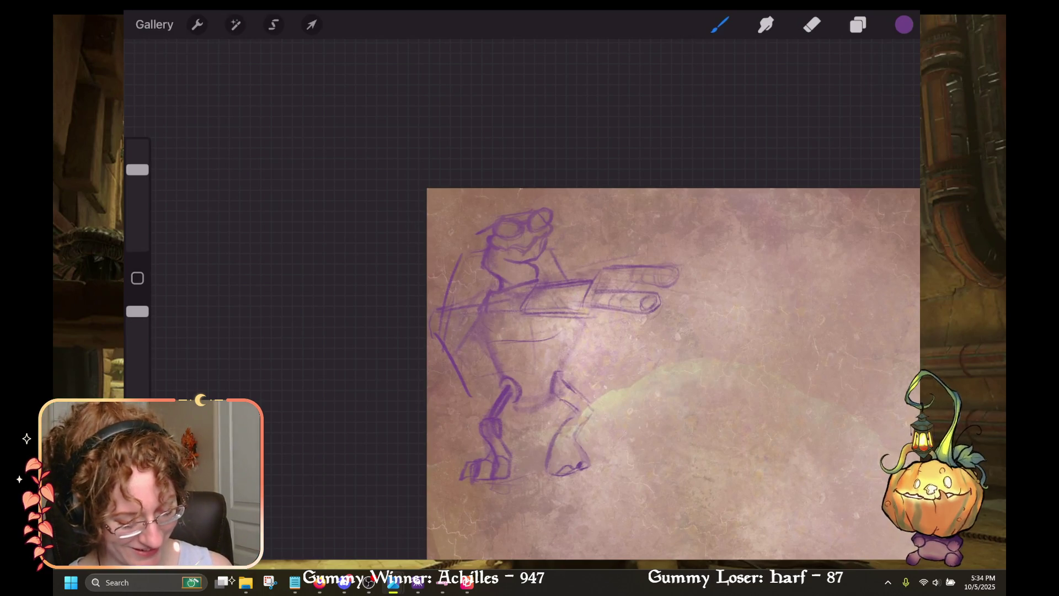
mouse_move(579, 389)
mouse_down()
mouse_move(601, 413)
mouse_move(548, 449)
mouse_move(543, 472)
mouse_move(559, 476)
mouse_move(576, 463)
mouse_up()
drag(588, 418, 574, 439)
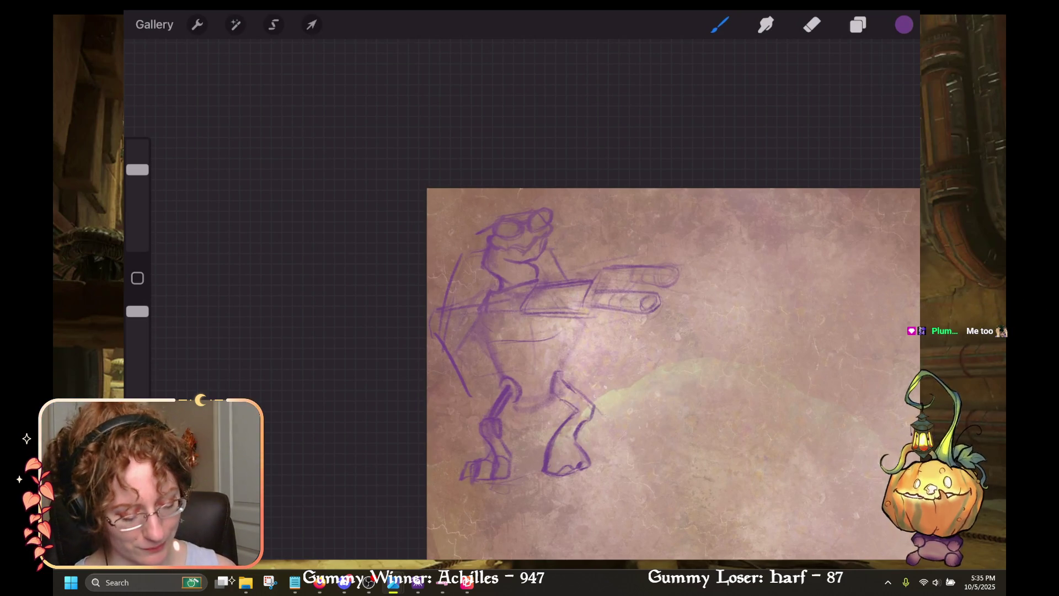
drag(464, 255, 481, 250)
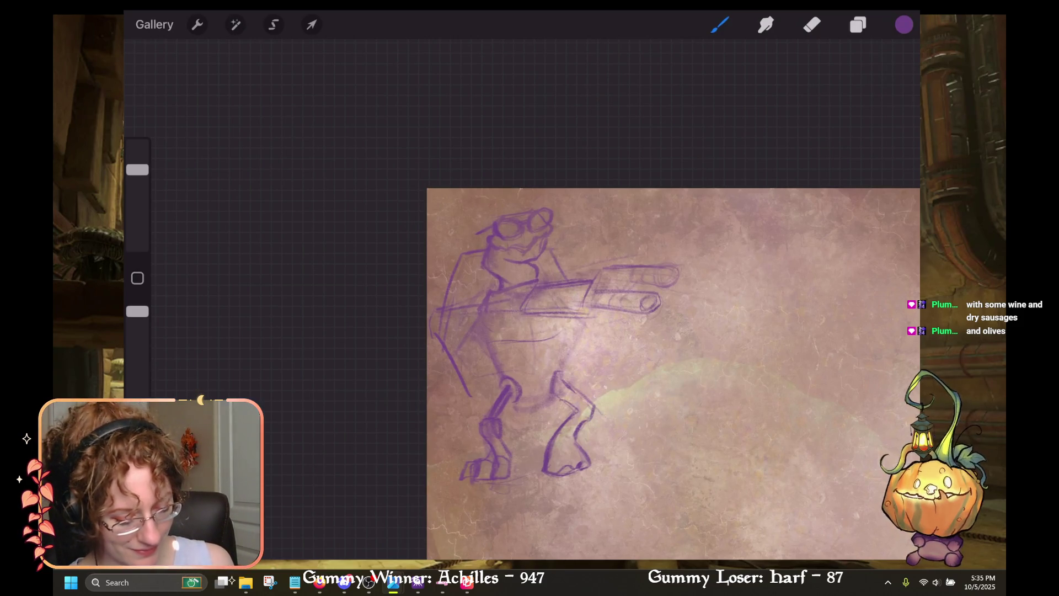
key(e)
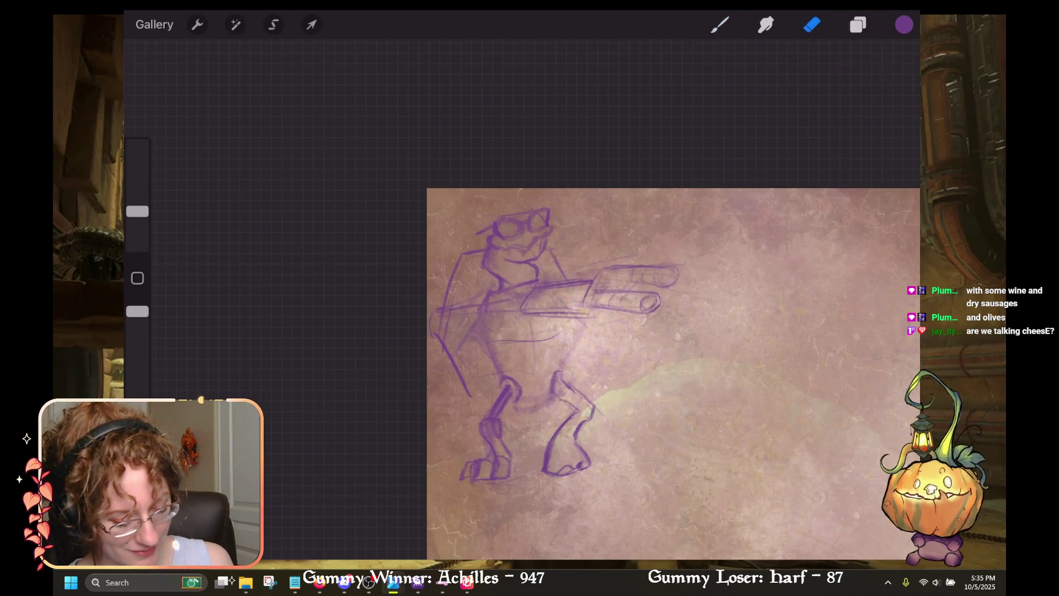
key(b)
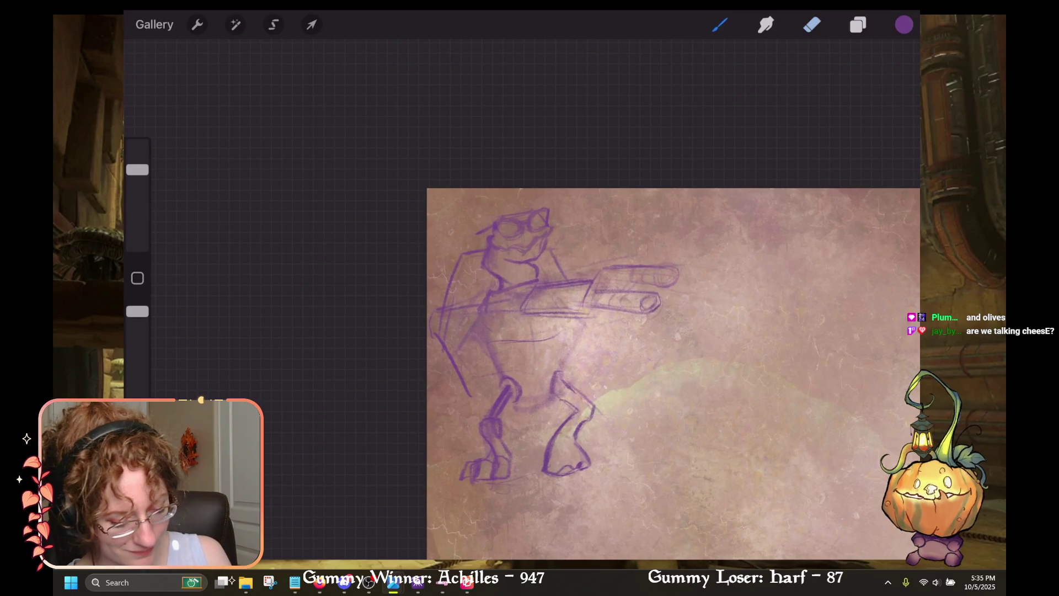
key(ctrl+z)
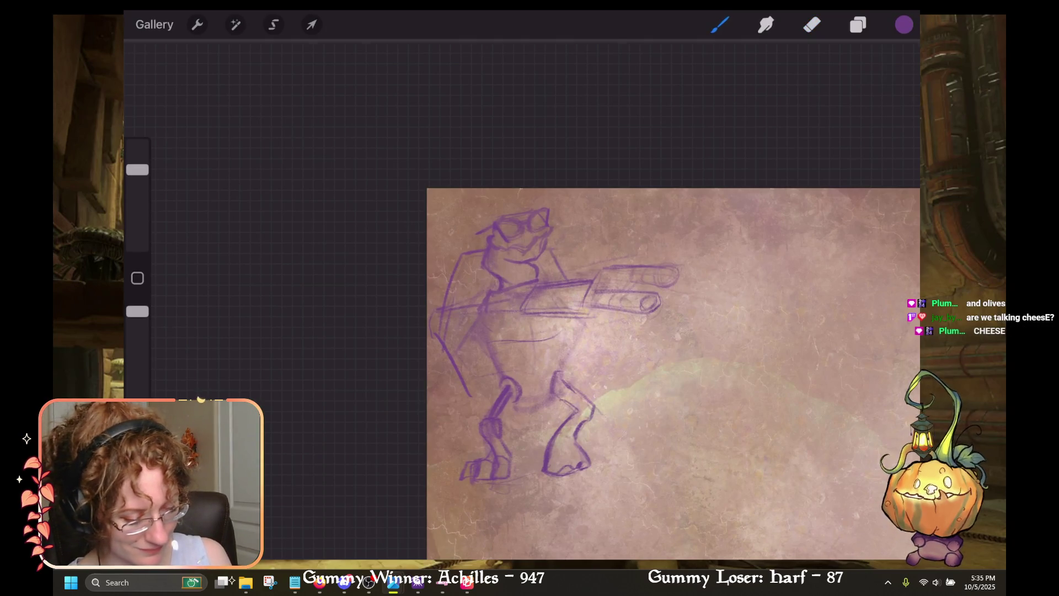
scroll(670, 354, down, 2)
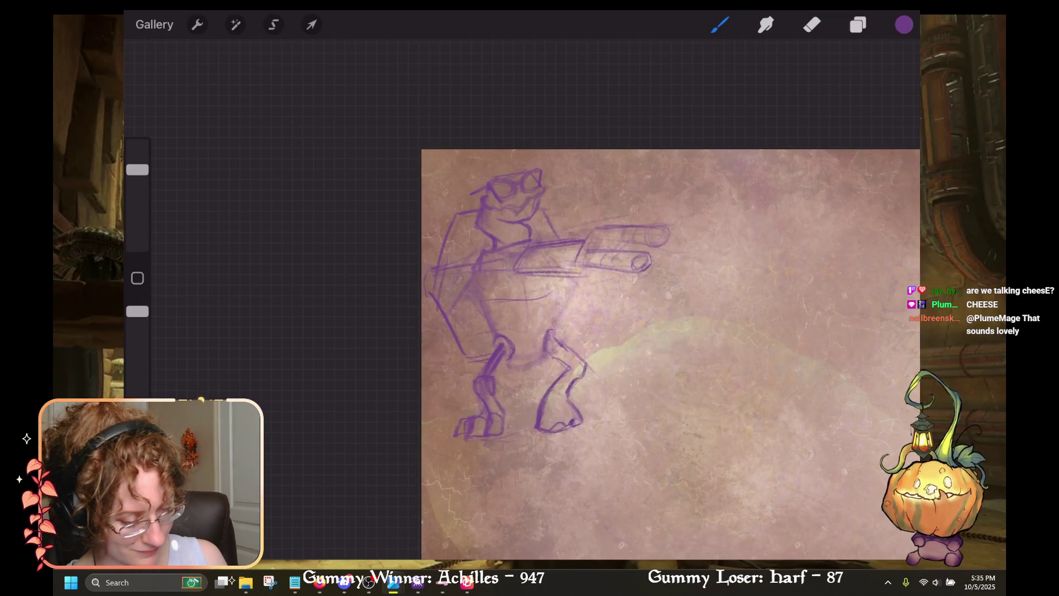
Step: Draw dark strokes along the turtle's left side and waist and its upper left arm
scroll(658, 353, down, 2)
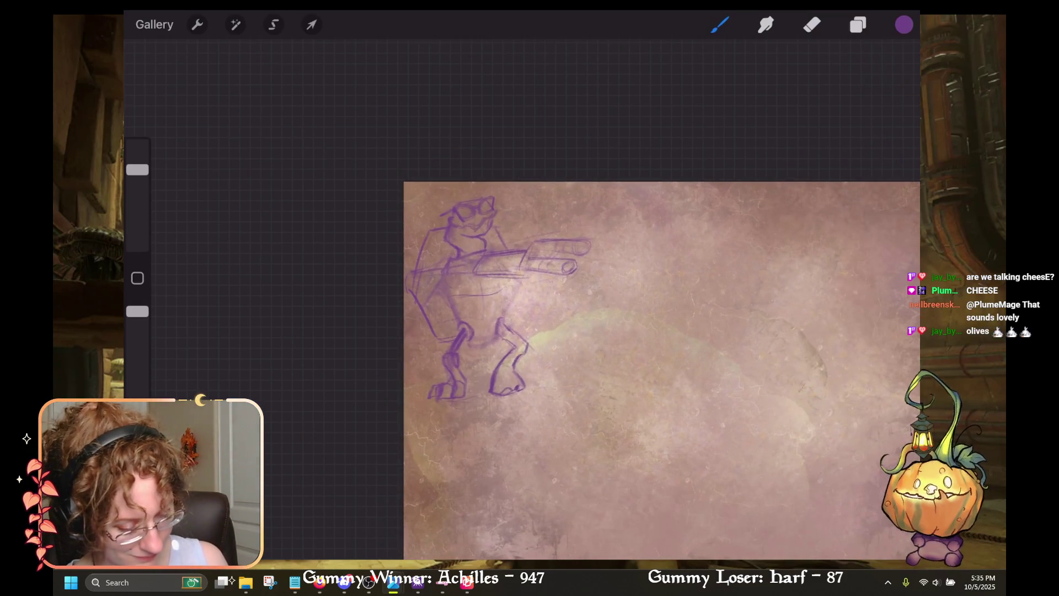
scroll(662, 369, up, 1)
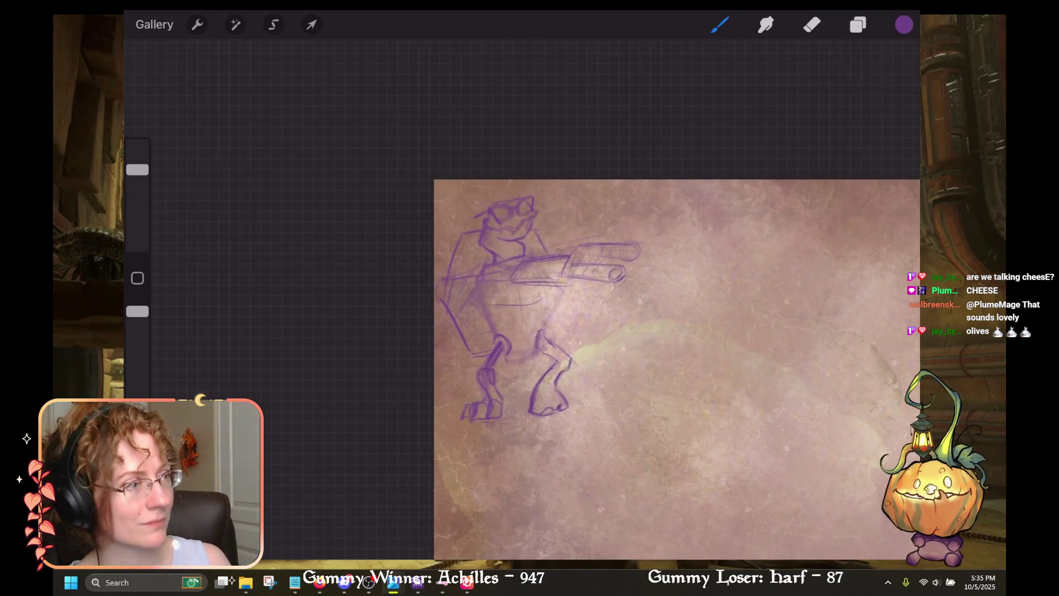
scroll(662, 347, up, 2)
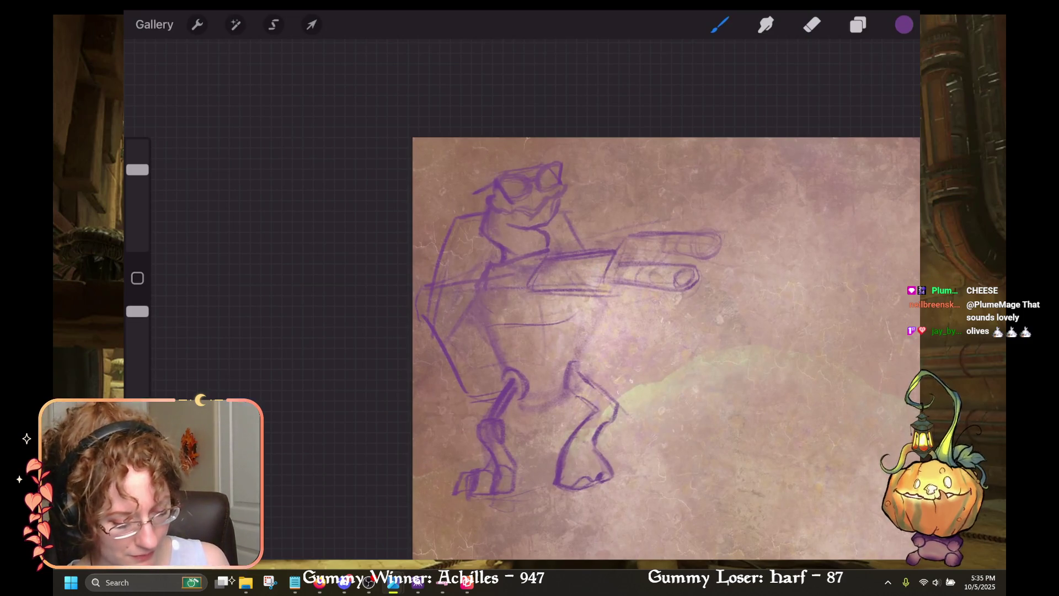
key(ctrl+z)
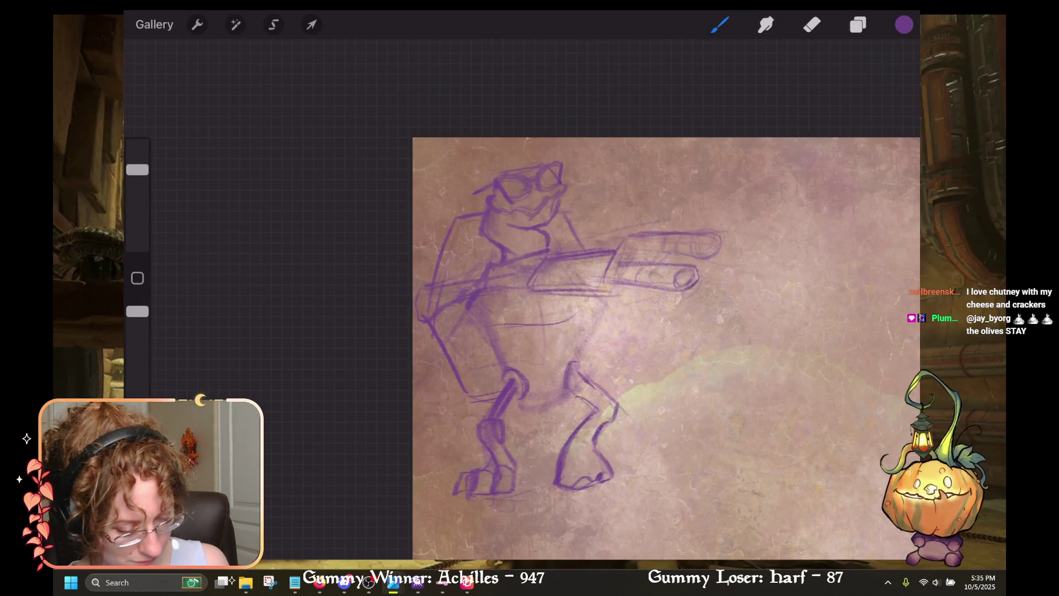
drag(490, 292, 484, 312)
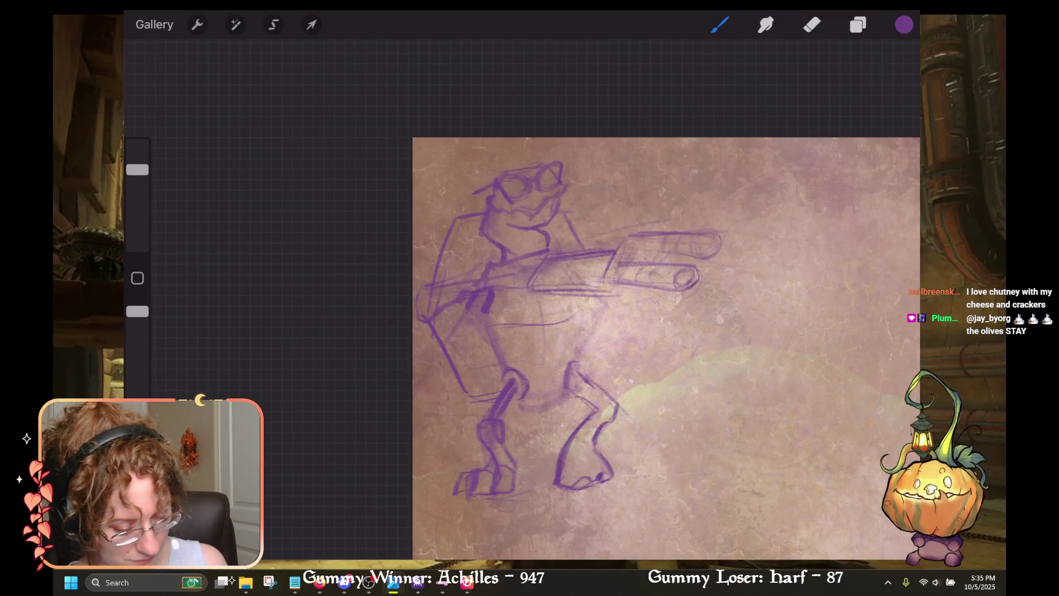
key(ctrl+z)
key(ctrl+z)
key(ctrl+z)
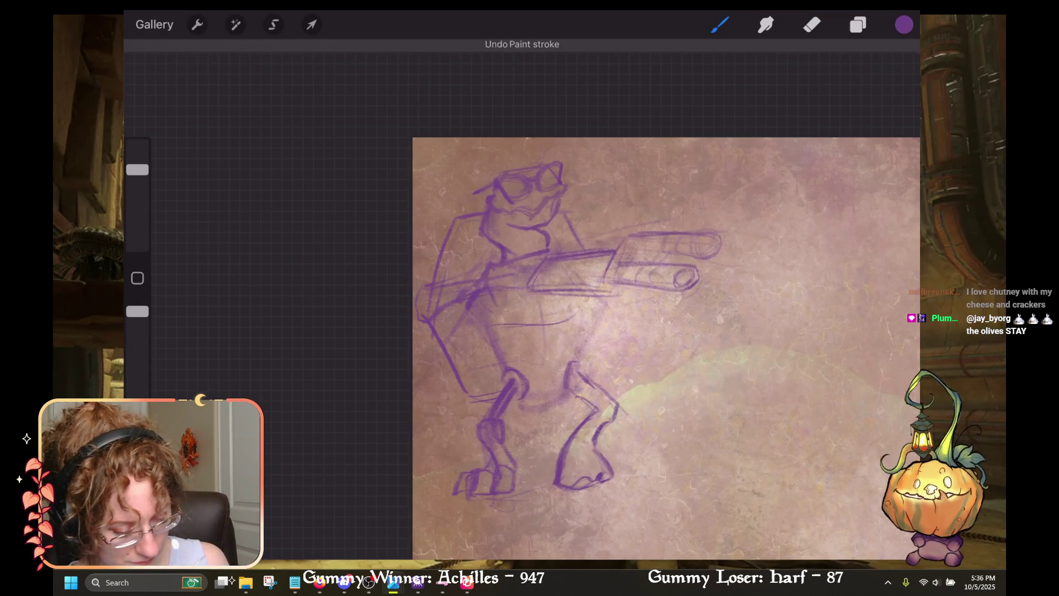
drag(472, 282, 428, 317)
drag(494, 314, 421, 350)
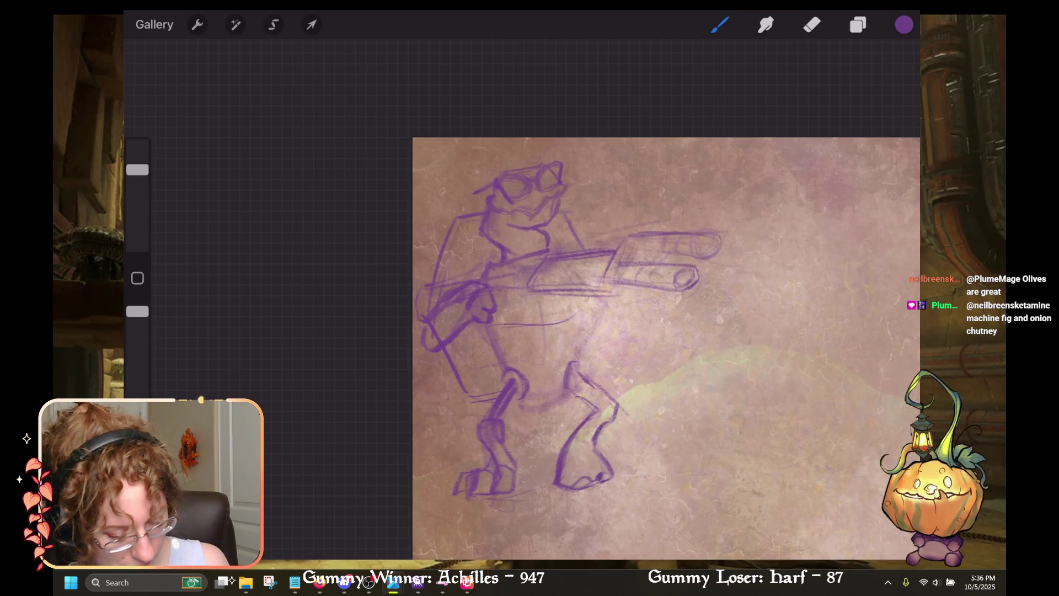
drag(435, 302, 491, 279)
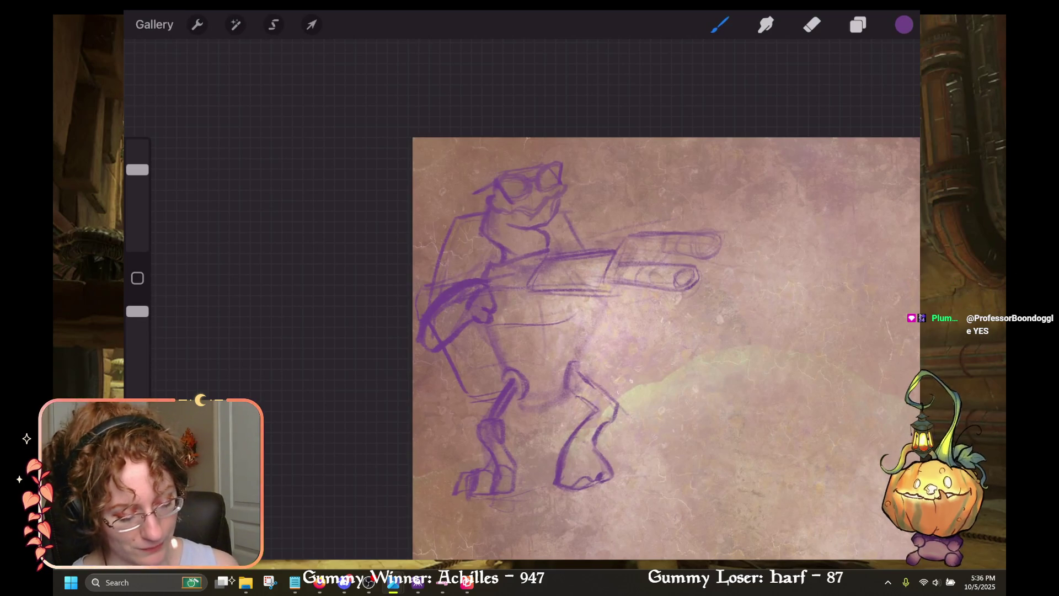
click(812, 24)
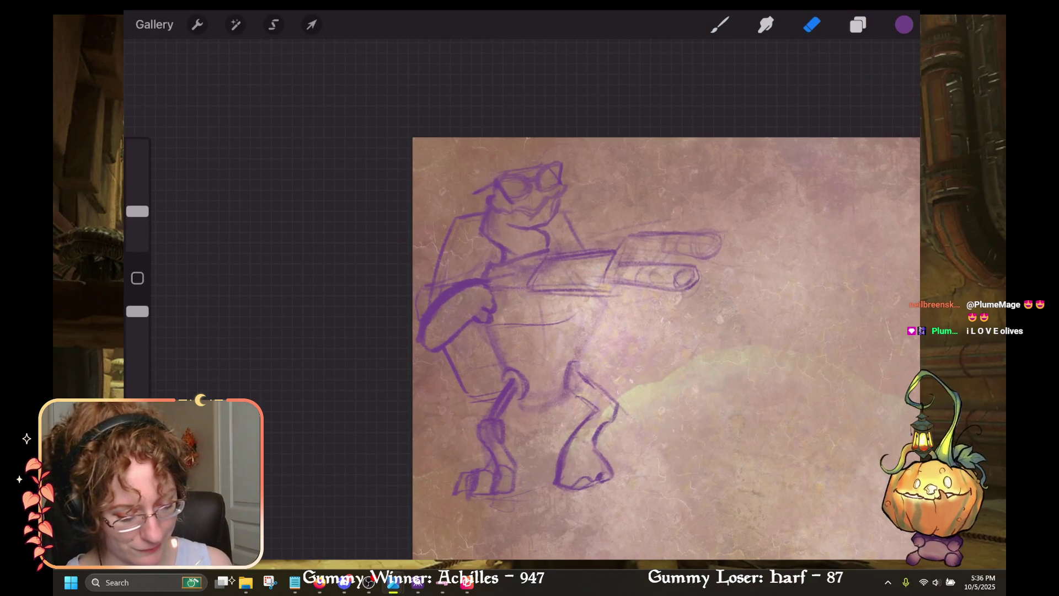
Step: Sketch the hand curves gripping the gun where the arm meets the barrels, discarding trial lines
key(b)
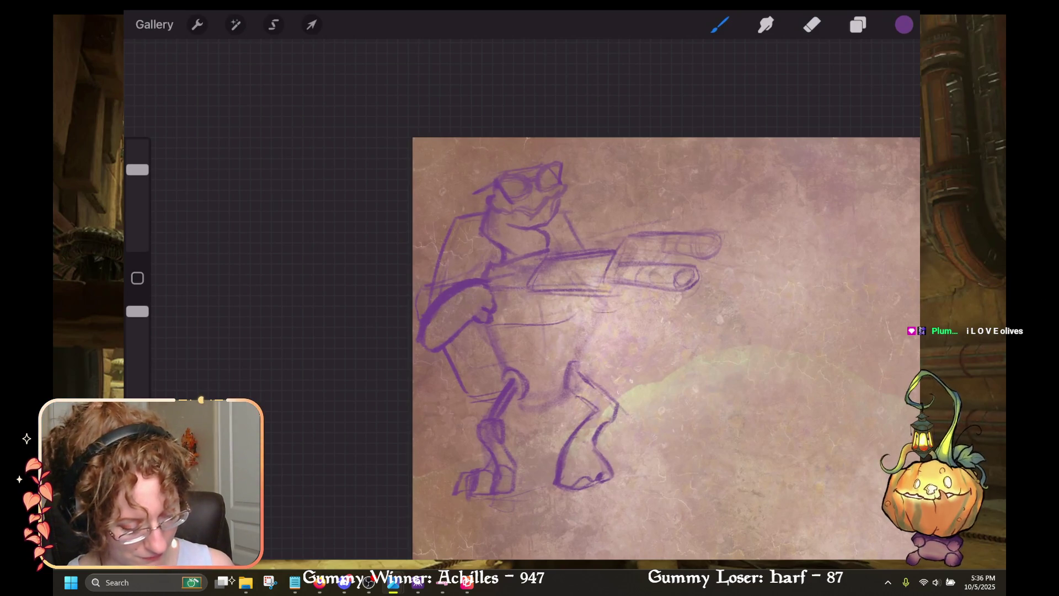
drag(581, 310, 631, 288)
key(ctrl+z)
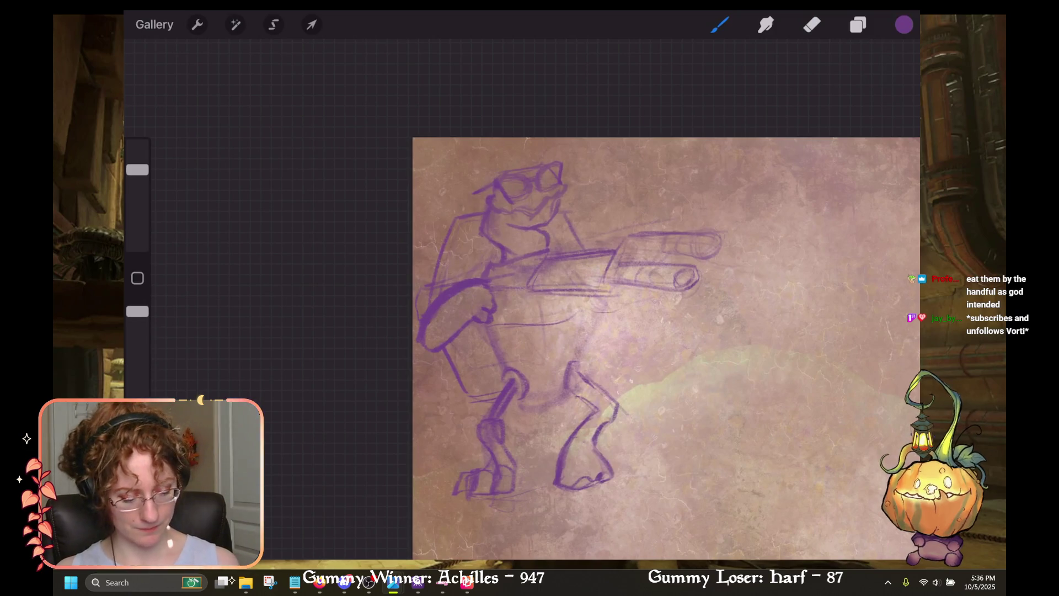
drag(597, 273, 602, 303)
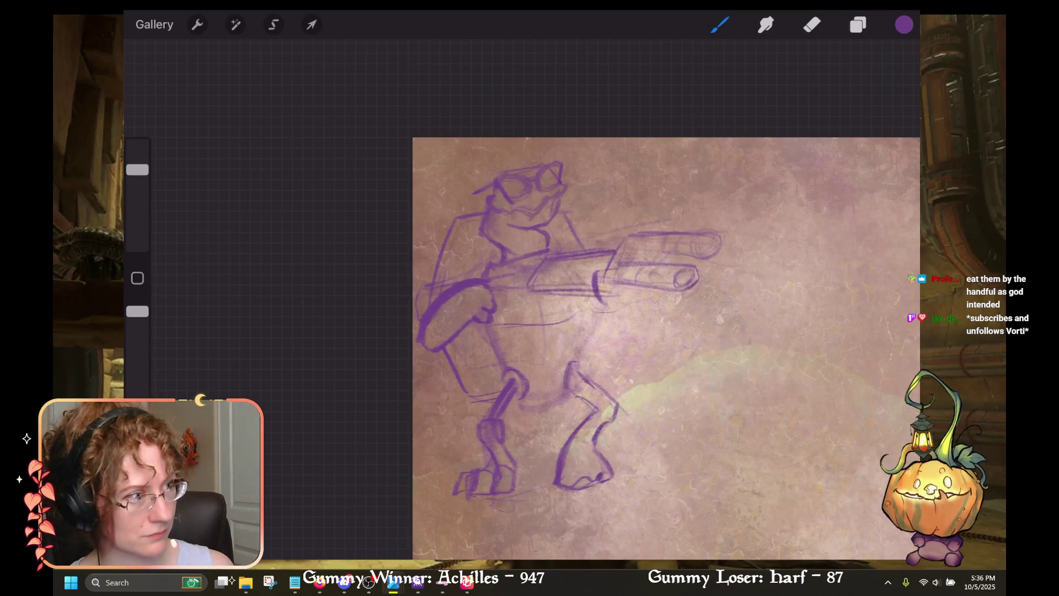
key(ctrl+z)
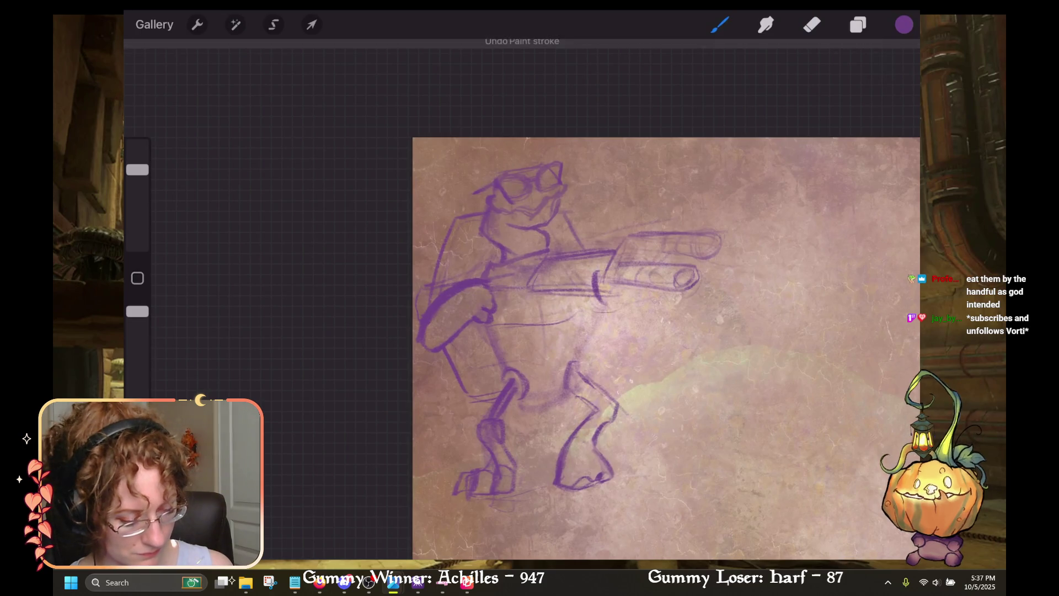
mouse_move(588, 296)
mouse_down()
mouse_move(574, 308)
mouse_move(582, 273)
mouse_move(602, 294)
mouse_up()
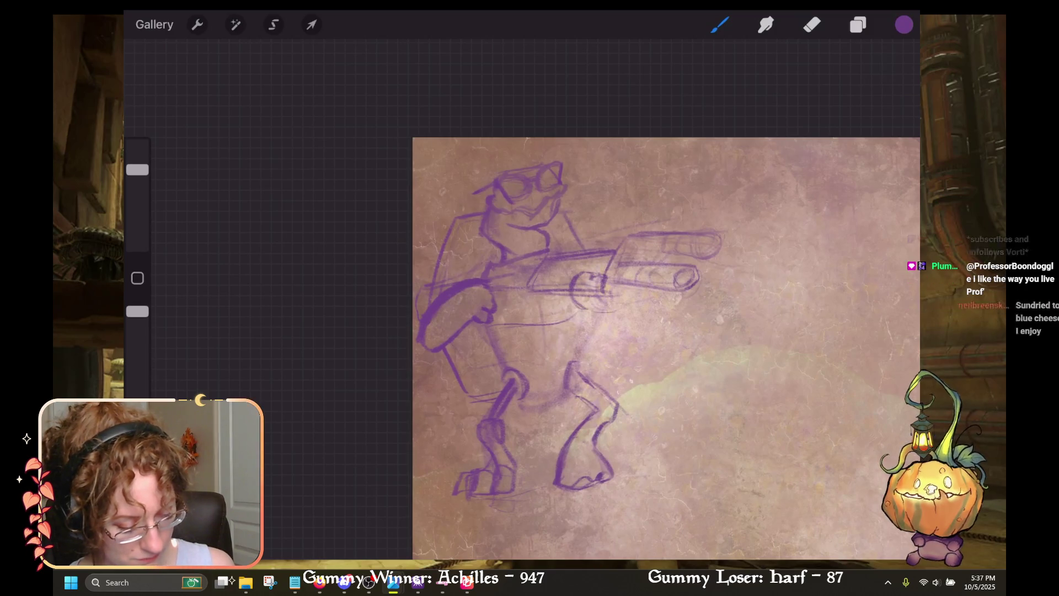
key(ctrl+z)
drag(606, 285, 630, 301)
mouse_move(618, 309)
mouse_down()
mouse_move(585, 321)
mouse_move(572, 300)
mouse_move(574, 274)
mouse_move(635, 301)
mouse_up()
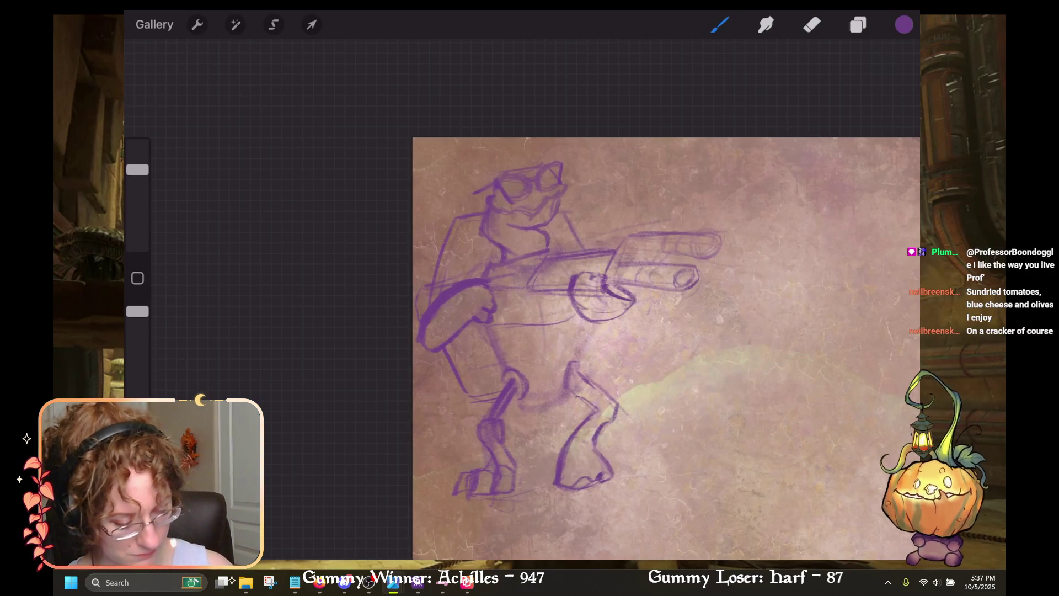
click(812, 25)
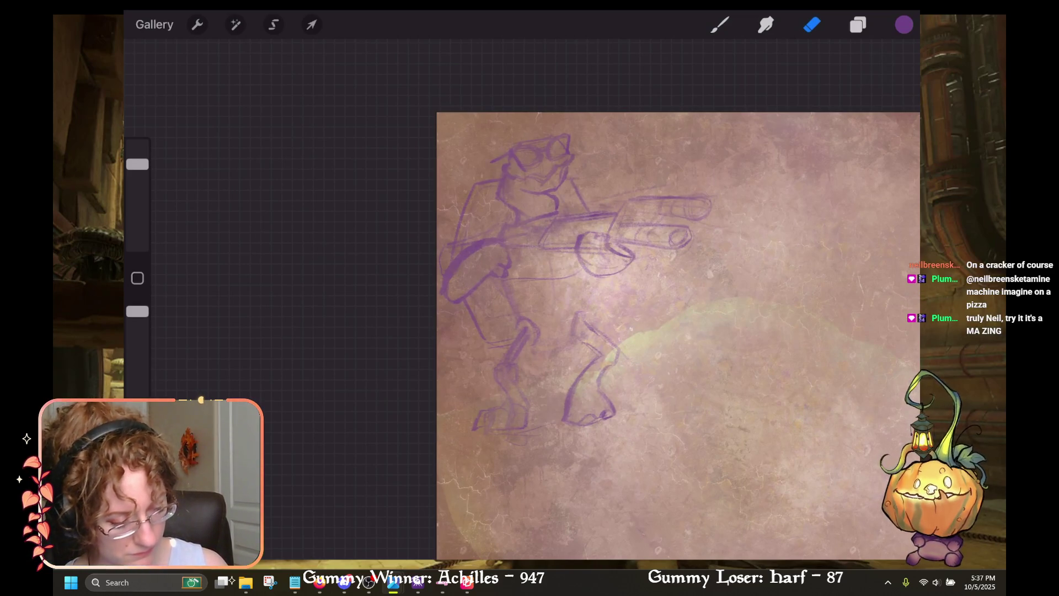
click(904, 24)
Step: Pick dark indigo from the Ascend palette and shrink the brush to 7%
scroll(788, 303, up, 15)
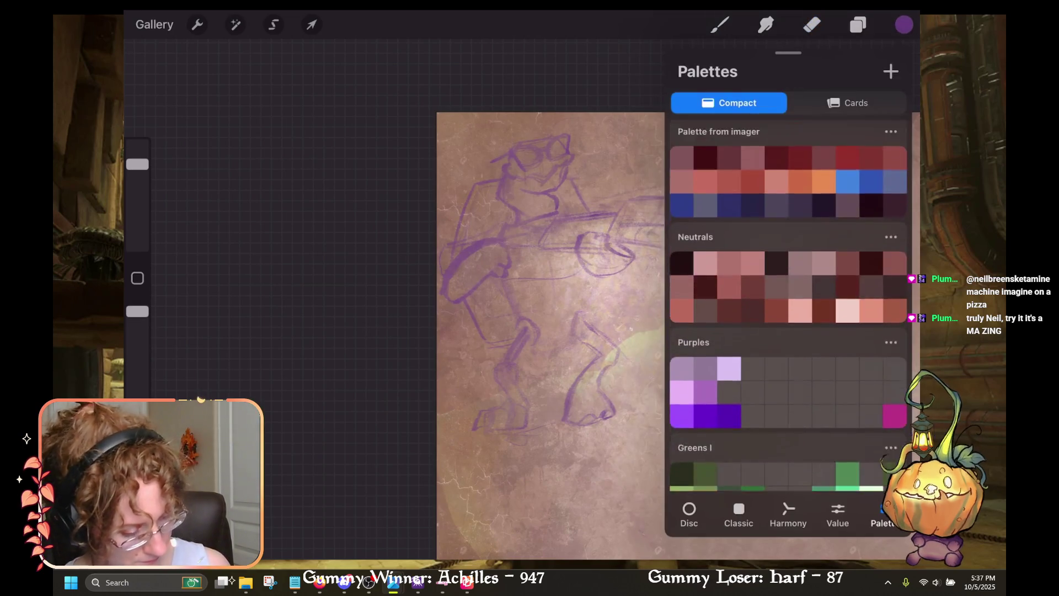
scroll(788, 304, down, 15)
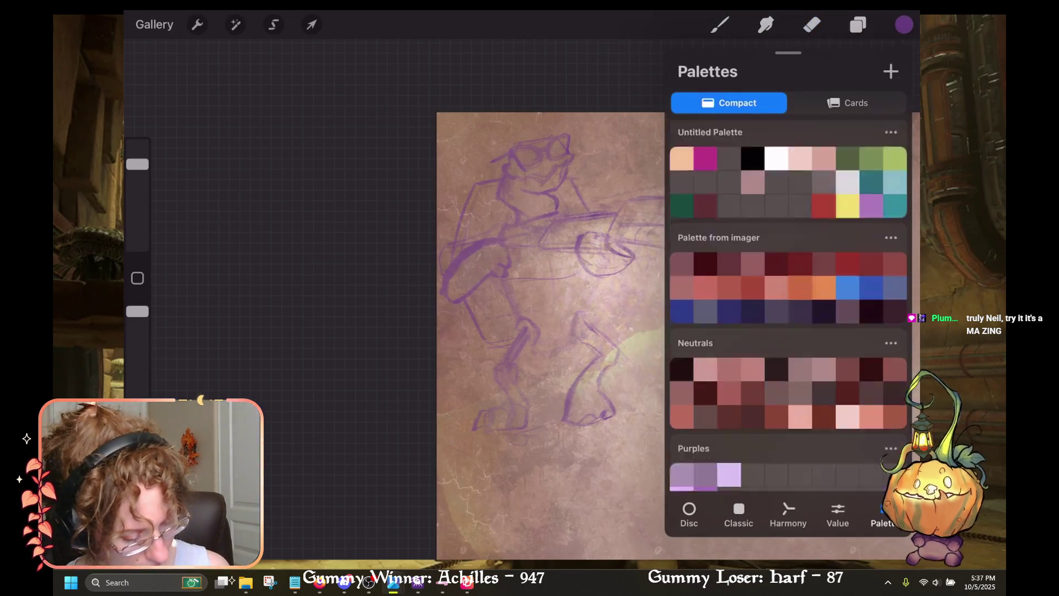
scroll(789, 303, down, 10)
scroll(789, 303, up, 7)
click(682, 362)
drag(137, 164, 137, 170)
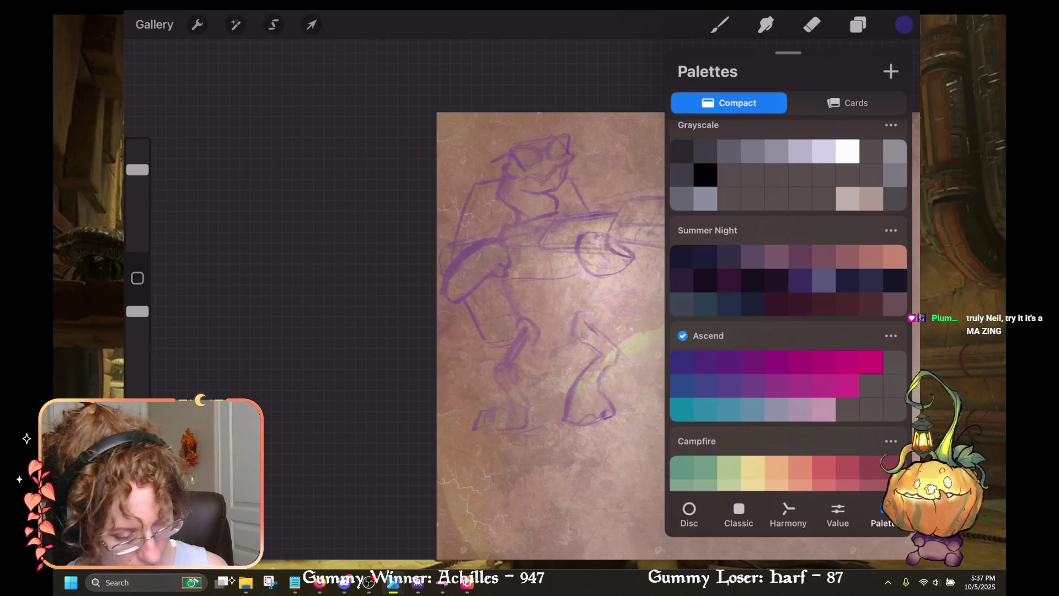
click(639, 265)
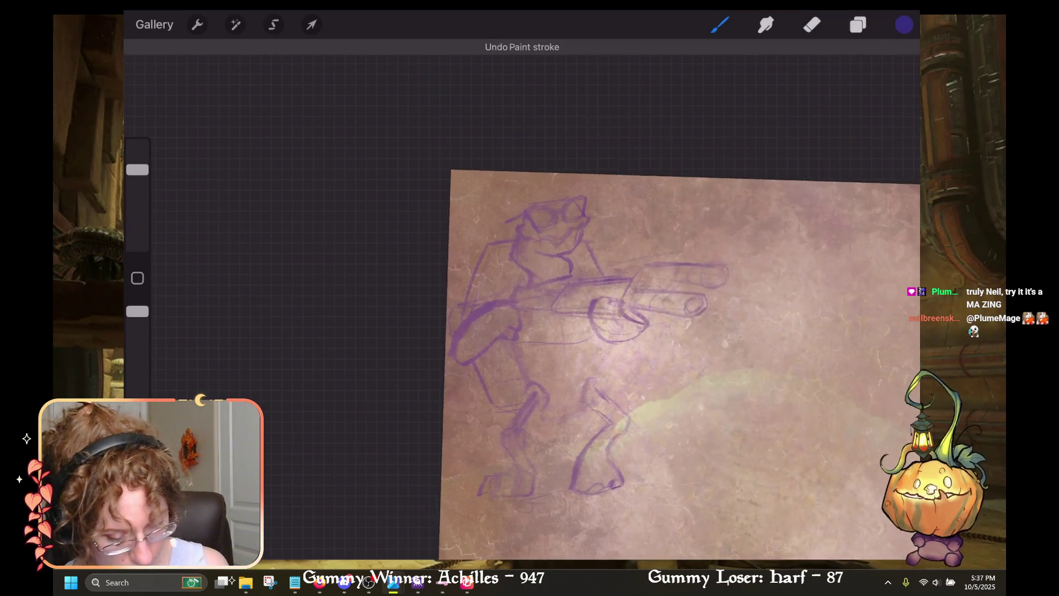
drag(137, 169, 137, 206)
scroll(645, 353, up, 2)
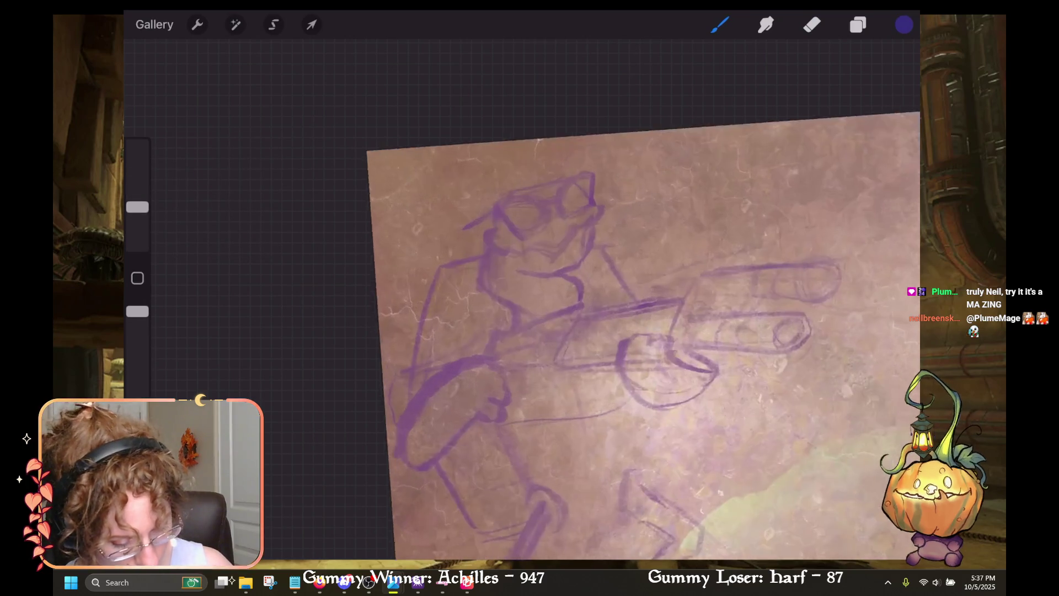
drag(576, 286, 576, 305)
Step: Ink the chin, mouth line, a stroke beside the face and the glasses' outline in indigo
drag(138, 207, 137, 221)
drag(563, 280, 575, 292)
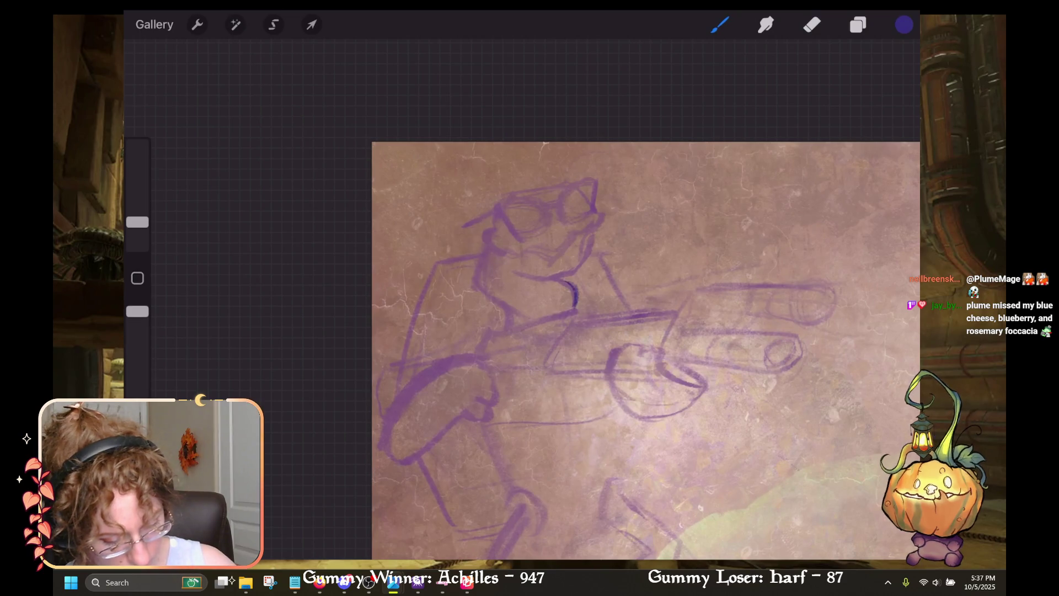
drag(520, 274, 576, 274)
mouse_move(594, 230)
mouse_down()
mouse_move(589, 255)
mouse_move(561, 253)
mouse_up()
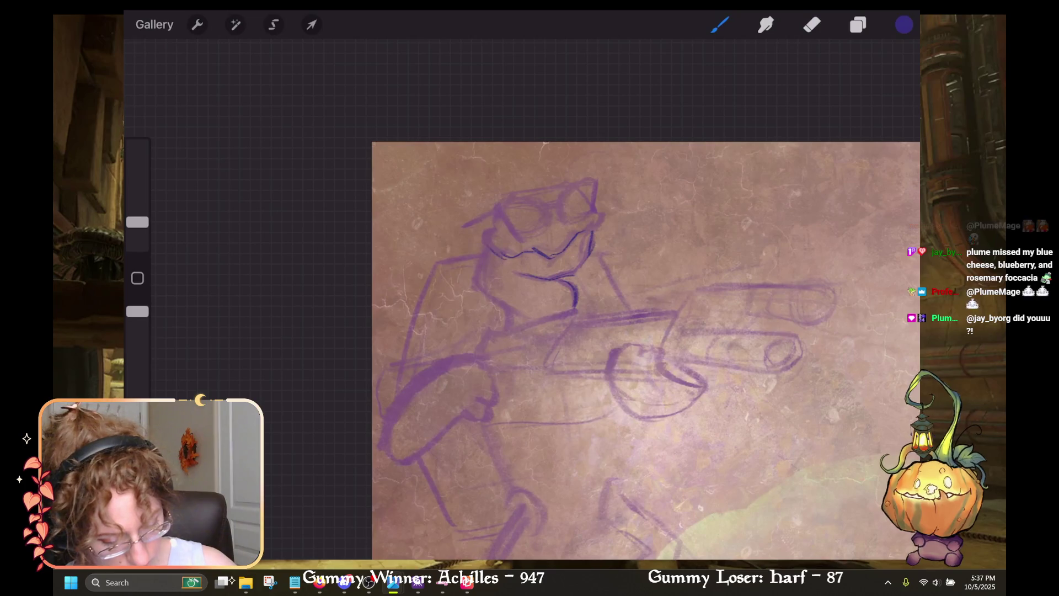
drag(482, 231, 492, 232)
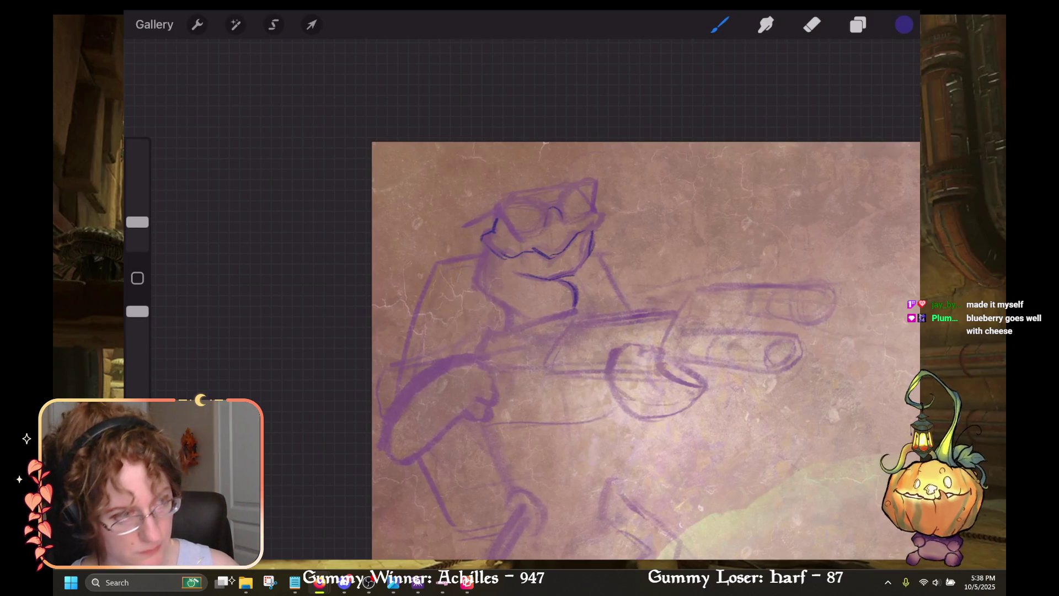
mouse_move(533, 237)
mouse_down()
mouse_move(508, 237)
mouse_move(493, 205)
mouse_up()
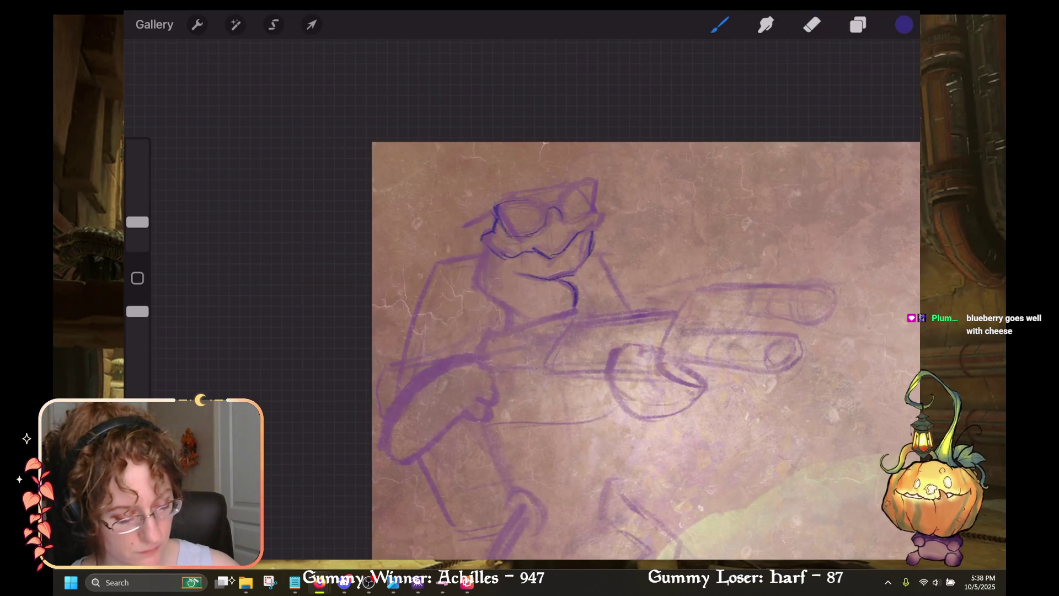
mouse_move(568, 187)
mouse_down()
mouse_move(559, 199)
mouse_move(596, 178)
mouse_up()
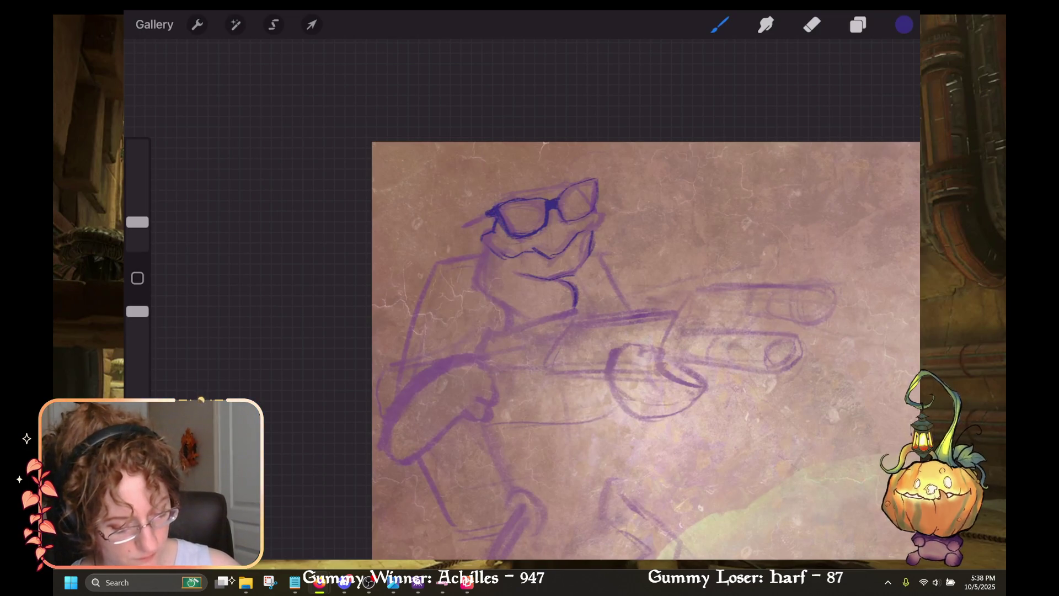
Step: Ink the glasses' temple arm, the right lens edge and the left side of the face in indigo
key(ctrl+z)
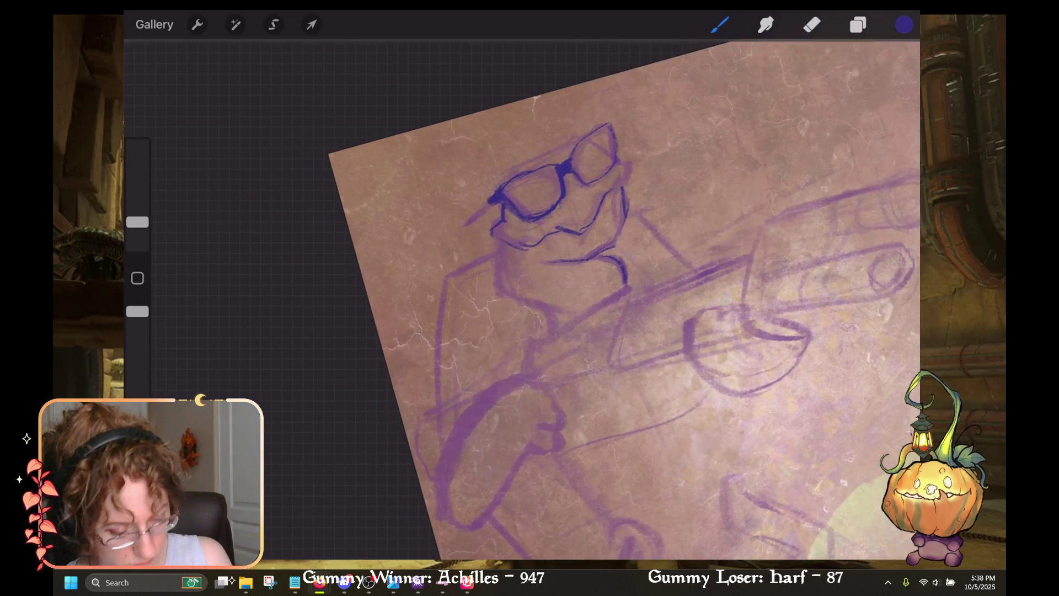
drag(488, 198, 458, 246)
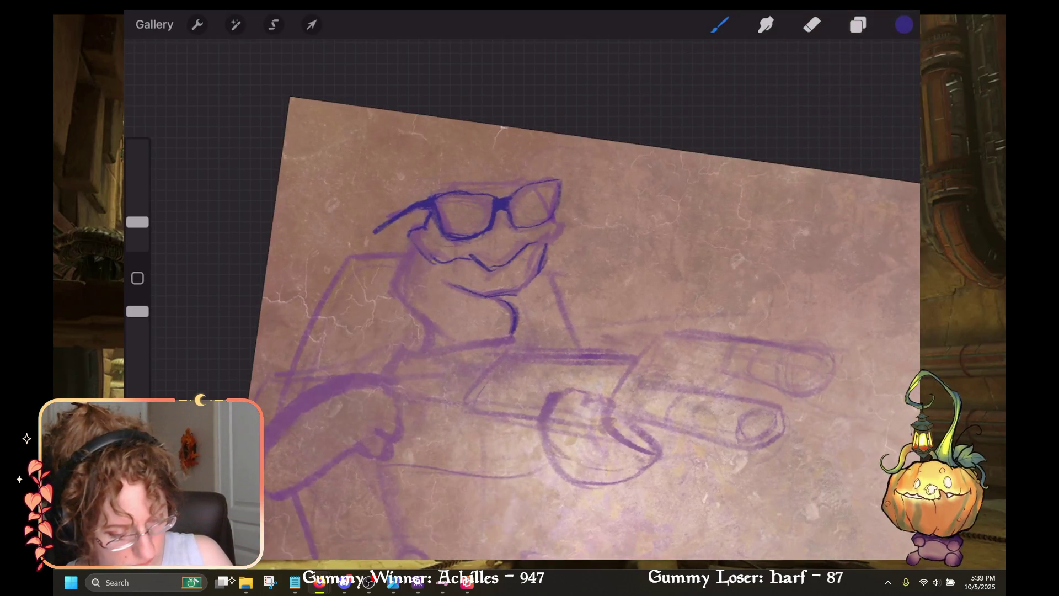
mouse_move(558, 183)
mouse_down()
mouse_move(556, 213)
mouse_move(558, 201)
mouse_move(510, 196)
mouse_move(524, 228)
mouse_move(554, 226)
mouse_move(549, 243)
mouse_up()
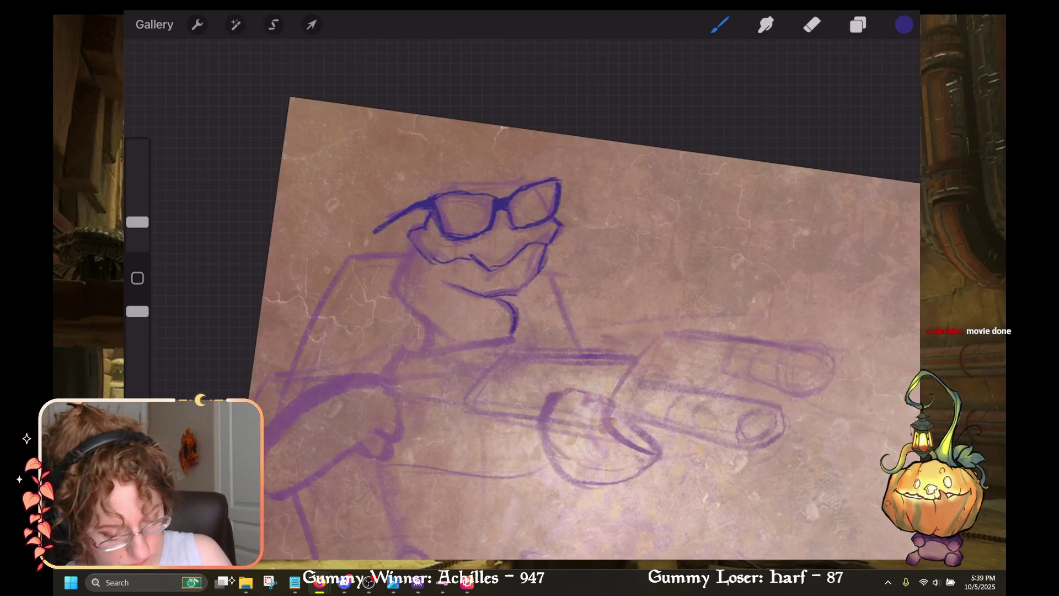
mouse_move(415, 244)
mouse_down()
mouse_move(387, 295)
mouse_move(420, 313)
mouse_move(408, 355)
mouse_up()
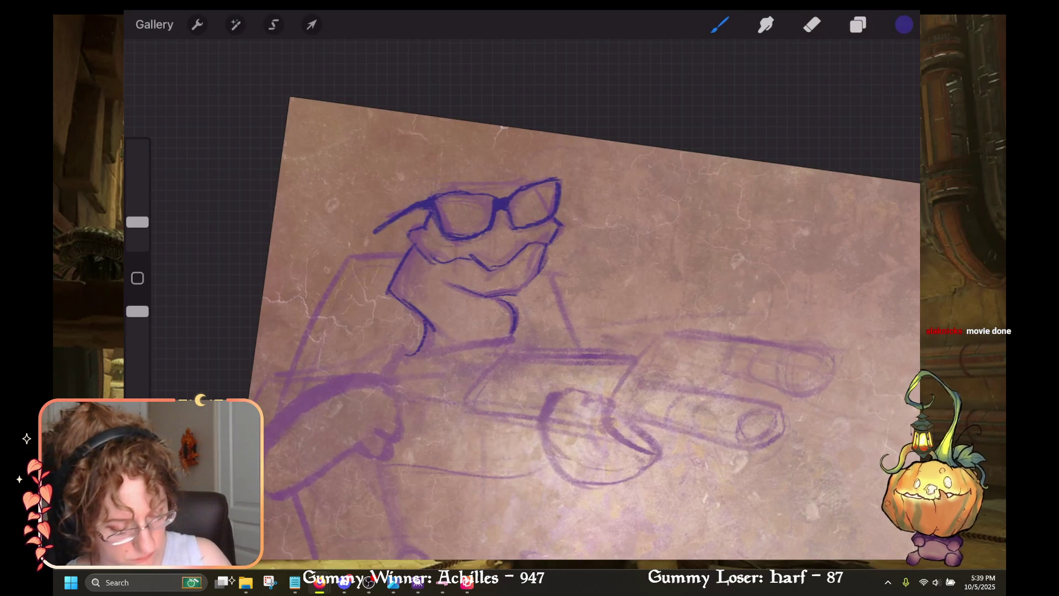
scroll(585, 325, down, 5)
drag(137, 222, 137, 204)
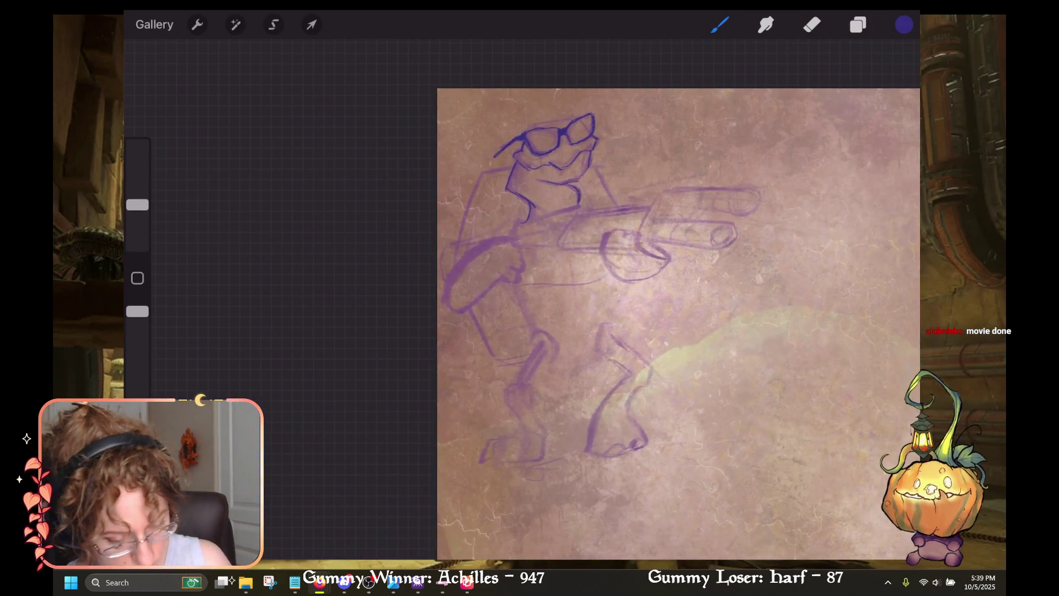
scroll(637, 286, up, 2)
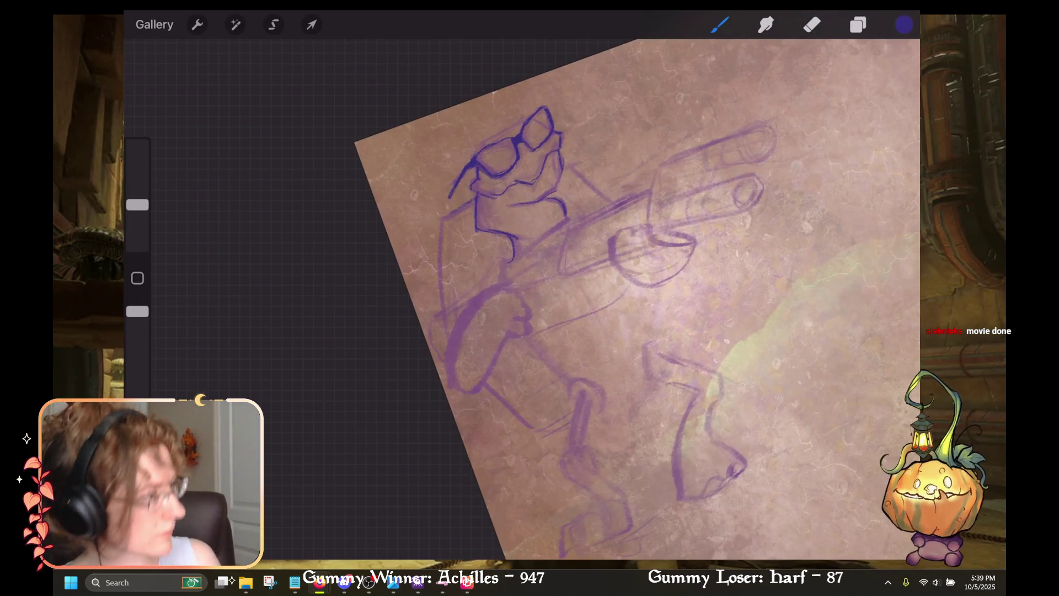
scroll(613, 300, down, 3)
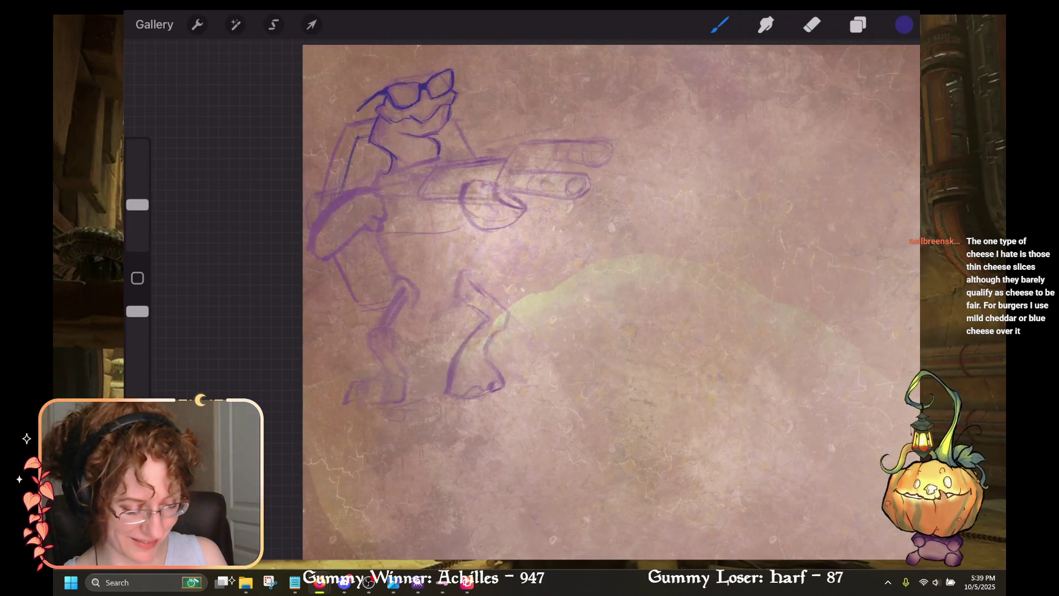
key(ctrl+z)
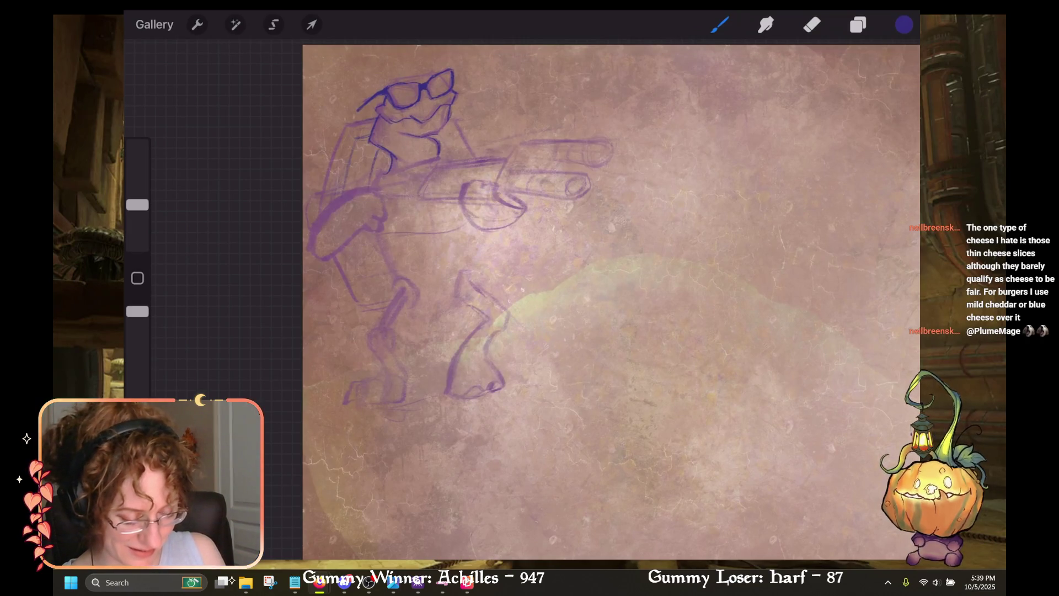
key(e)
drag(331, 183, 375, 127)
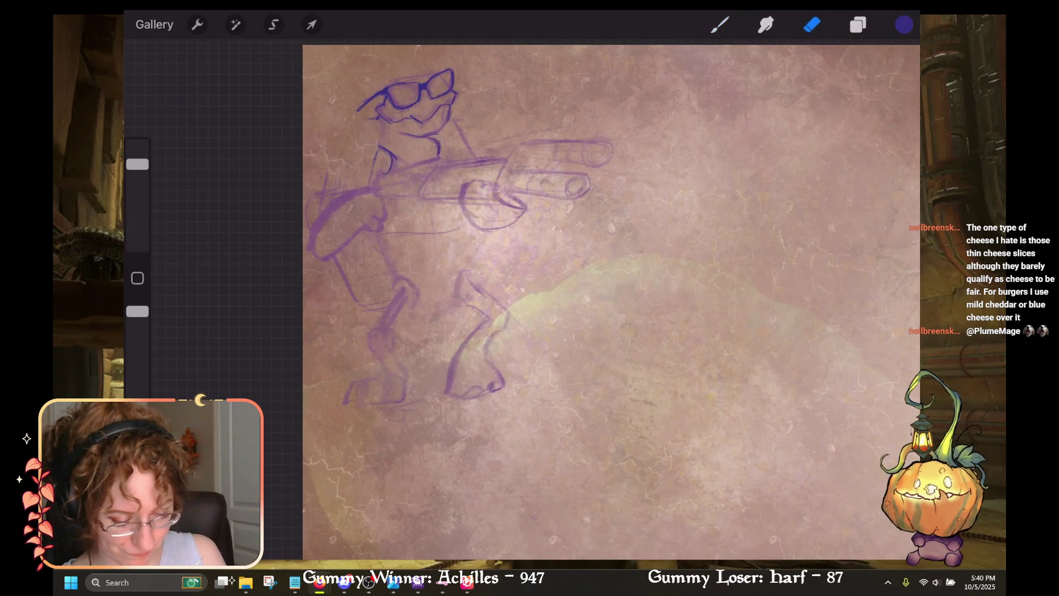
key(ctrl+z)
mouse_move(137, 164)
mouse_down()
mouse_move(138, 237)
mouse_move(137, 201)
mouse_up()
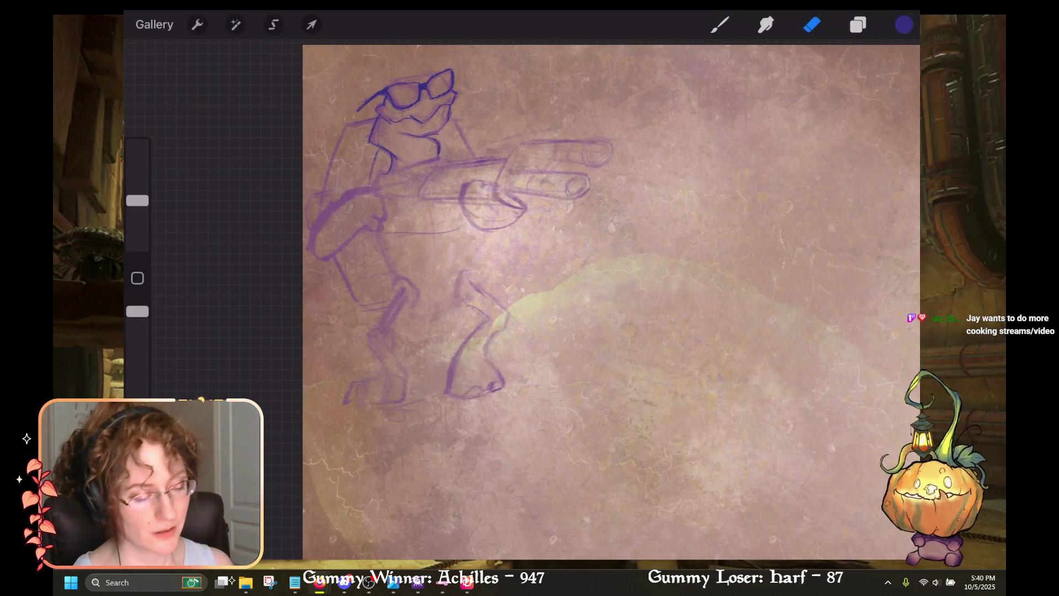
click(720, 24)
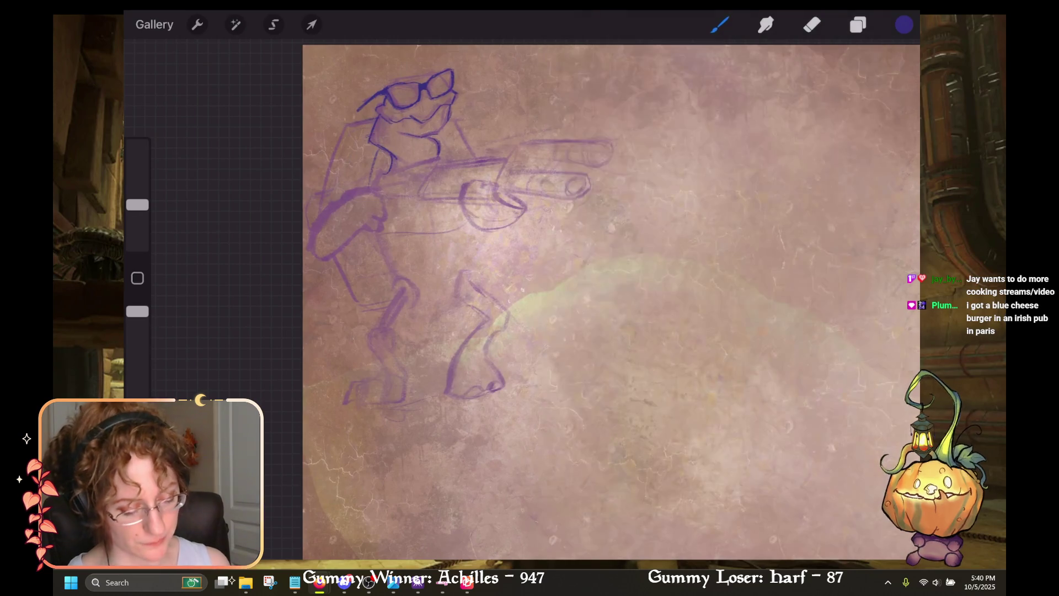
scroll(607, 304, up, 3)
click(812, 24)
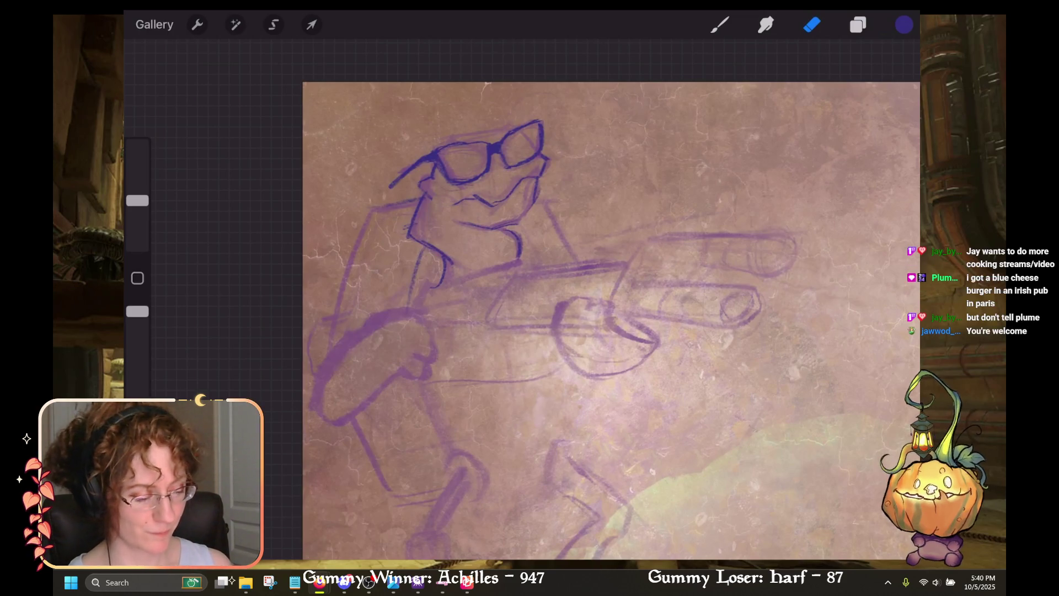
click(858, 25)
click(858, 24)
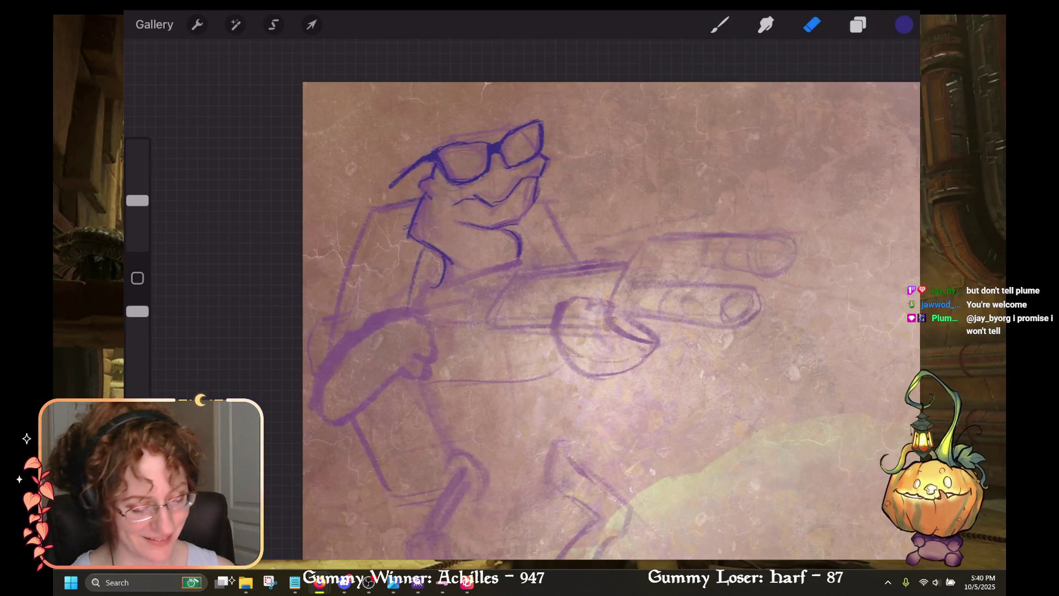
click(858, 24)
click(858, 24)
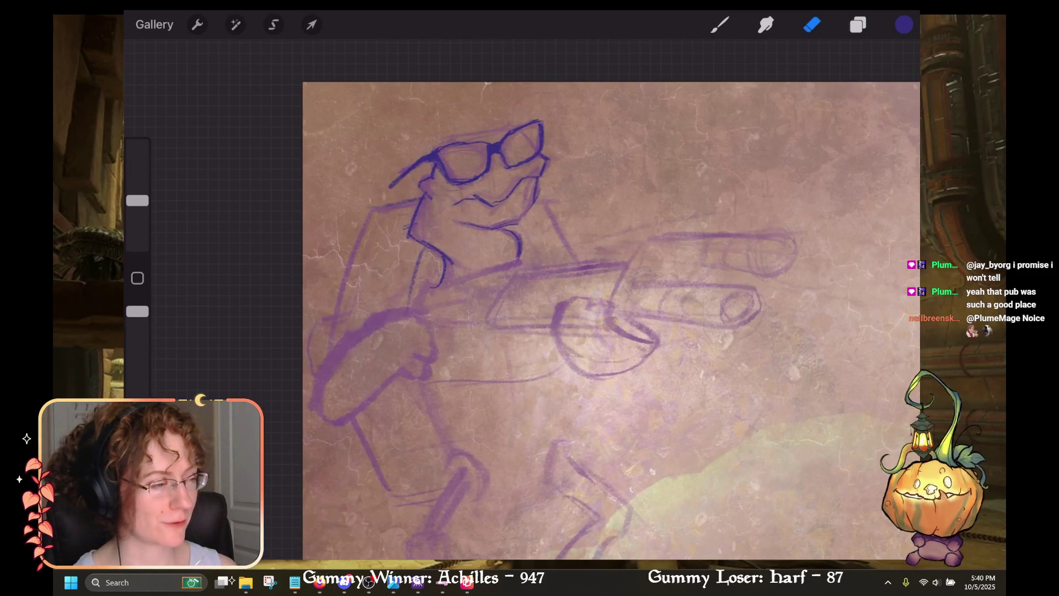
scroll(611, 322, down, 3)
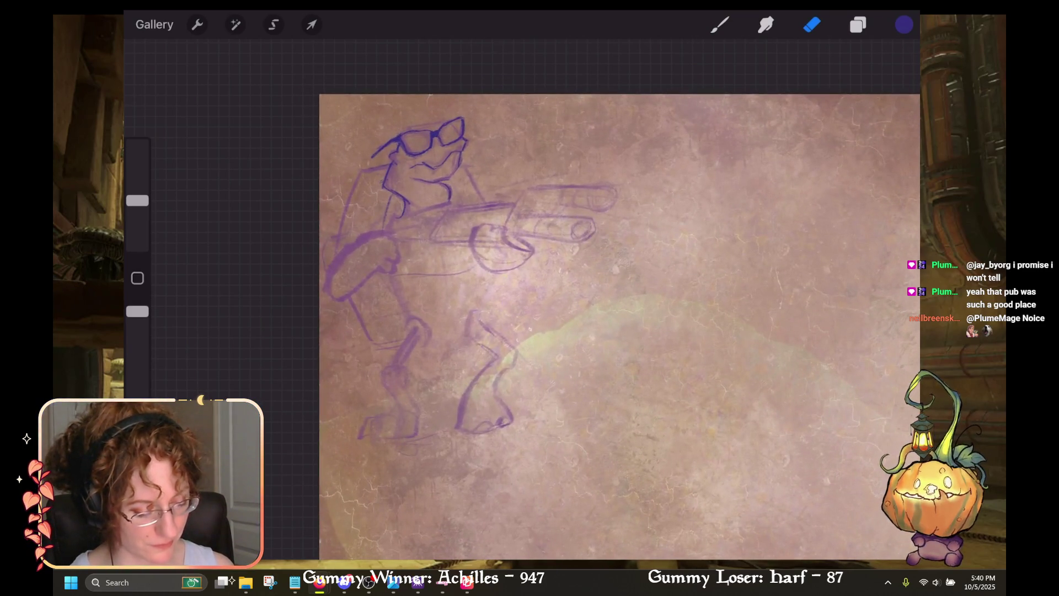
key(b)
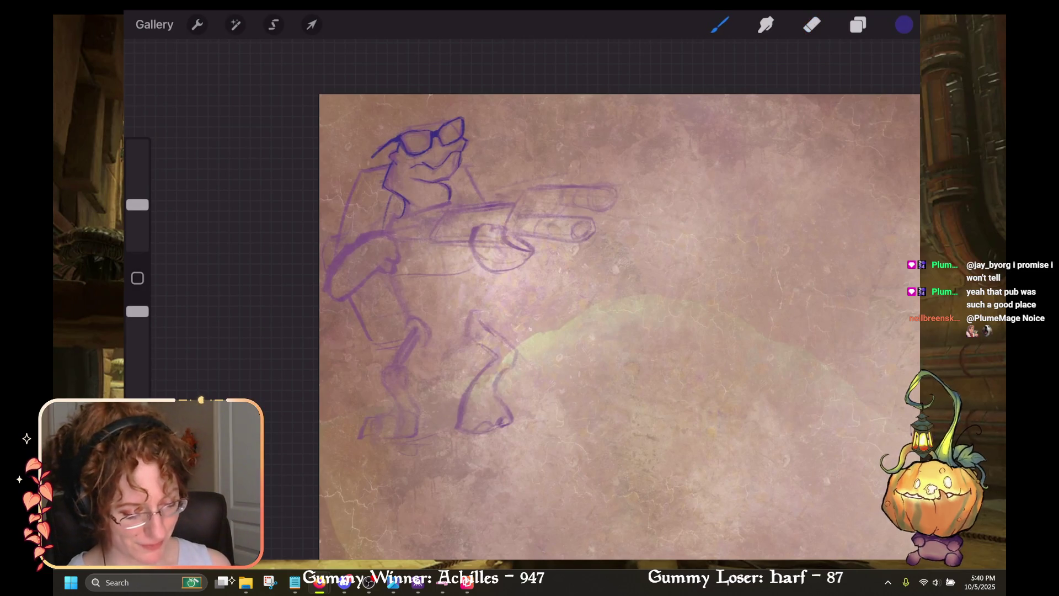
Step: Darken the outline of the turtle's back
scroll(607, 298, up, 3)
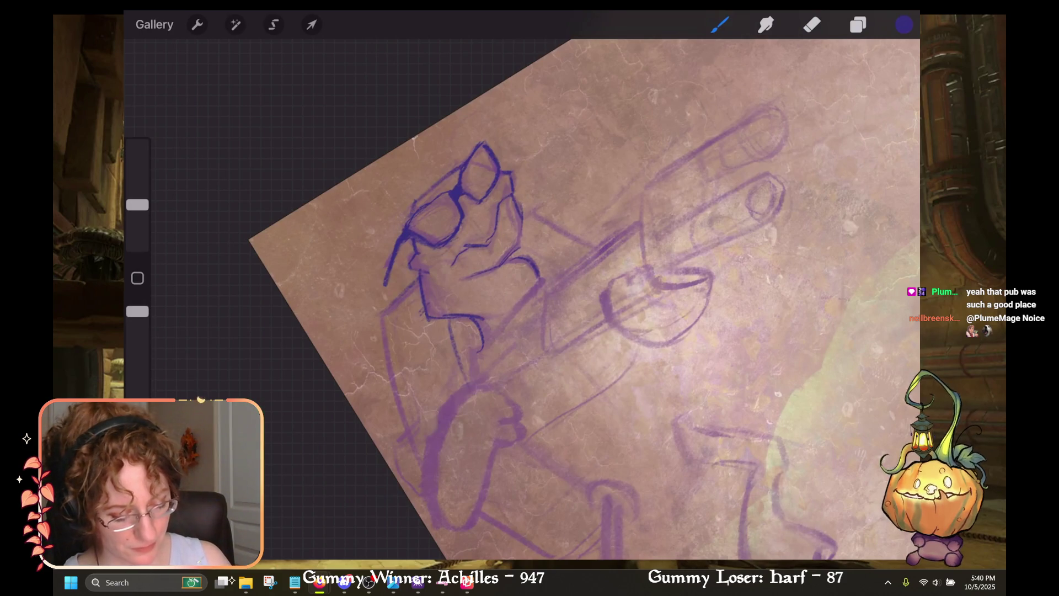
scroll(607, 298, down, 3)
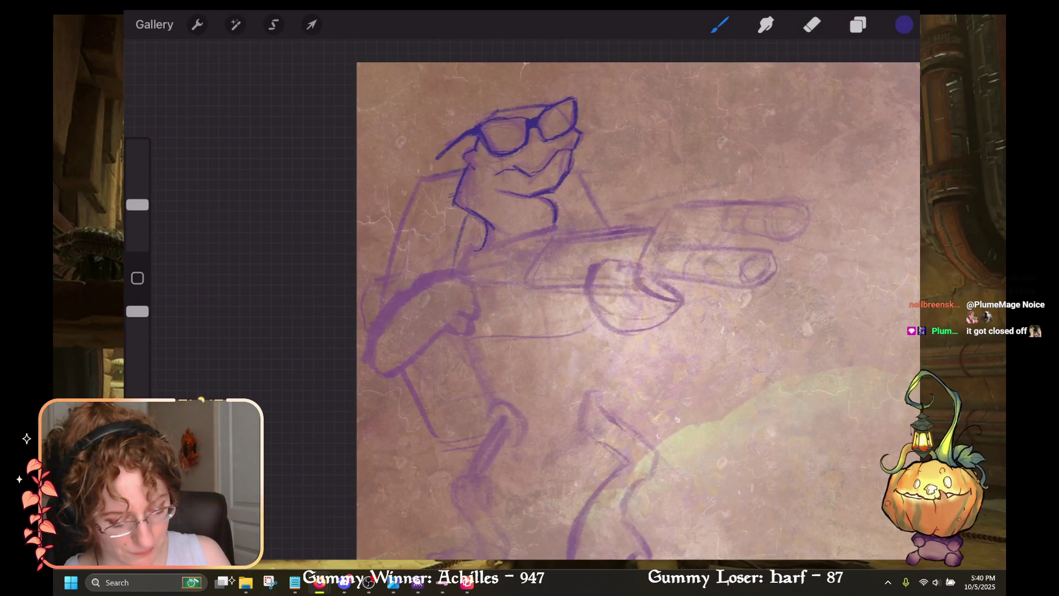
drag(417, 190, 386, 298)
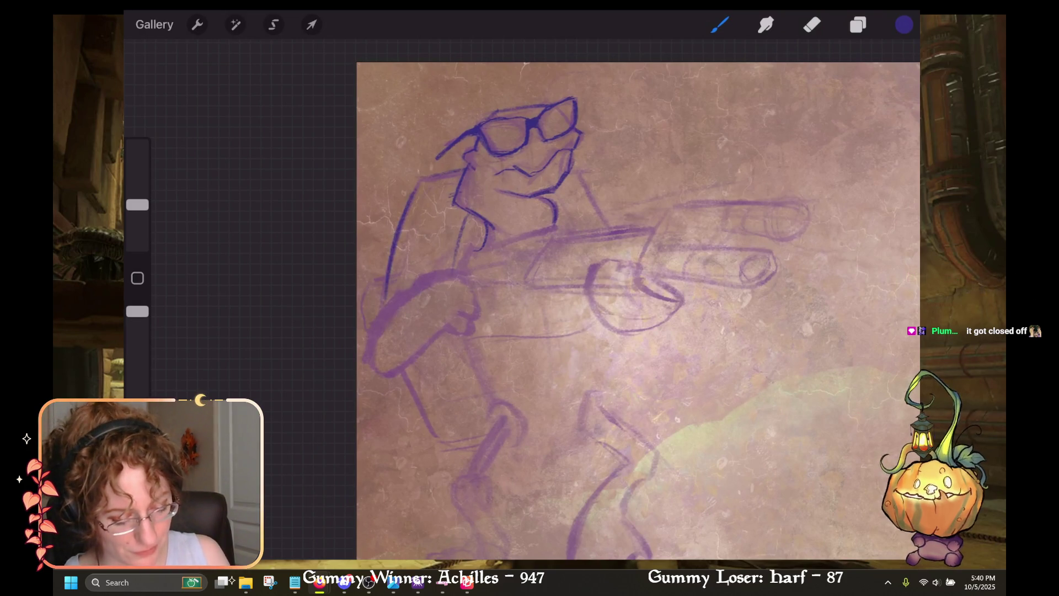
mouse_move(464, 168)
mouse_down()
mouse_move(416, 179)
mouse_move(403, 212)
mouse_up()
scroll(607, 304, up, 3)
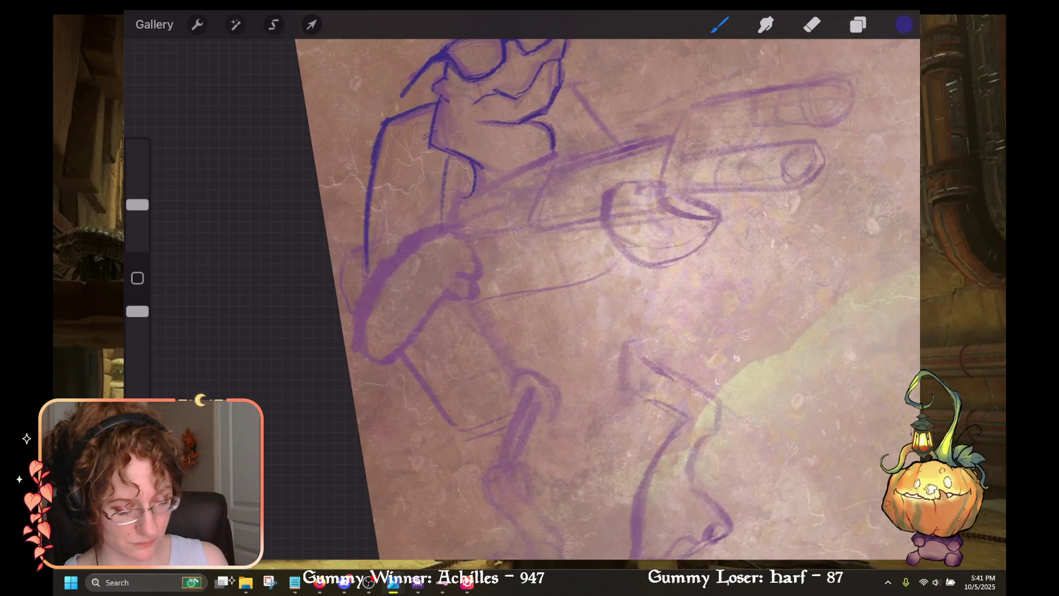
Step: Darken the gripping hand's fingers, top and side edges, and the forearm's lower and left edges
mouse_move(489, 238)
mouse_down()
mouse_move(486, 255)
mouse_move(484, 230)
mouse_move(459, 232)
mouse_move(490, 249)
mouse_move(475, 255)
mouse_up()
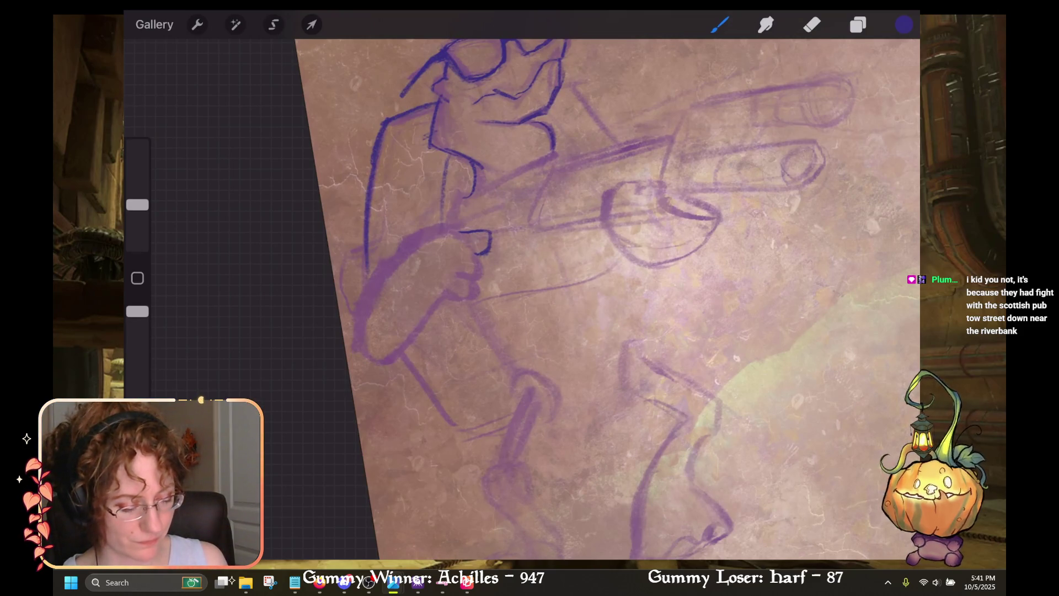
mouse_move(485, 255)
mouse_down()
mouse_move(460, 266)
mouse_move(480, 249)
mouse_move(480, 230)
mouse_up()
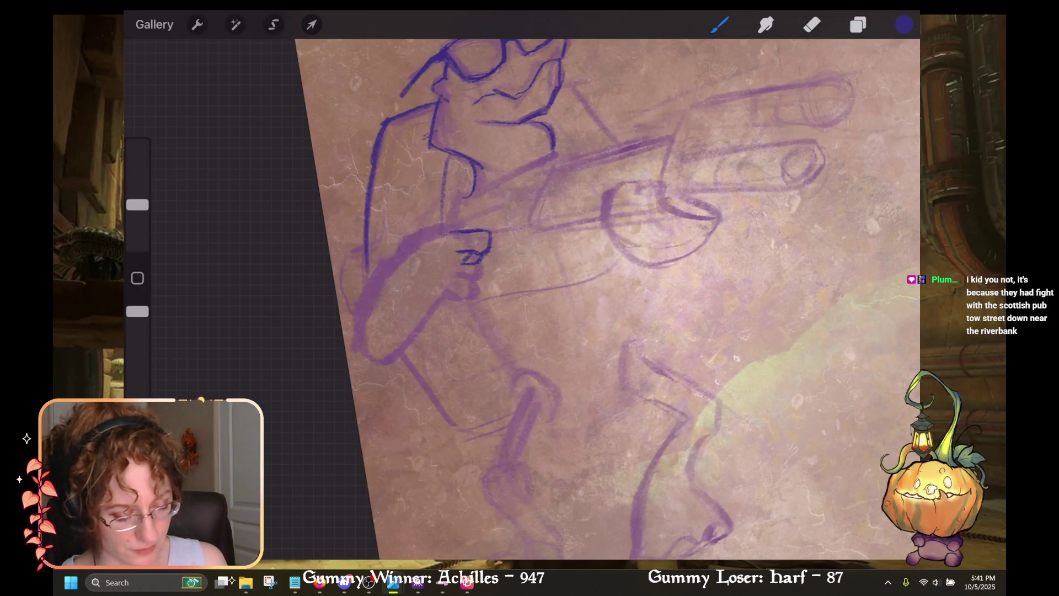
drag(478, 229, 439, 227)
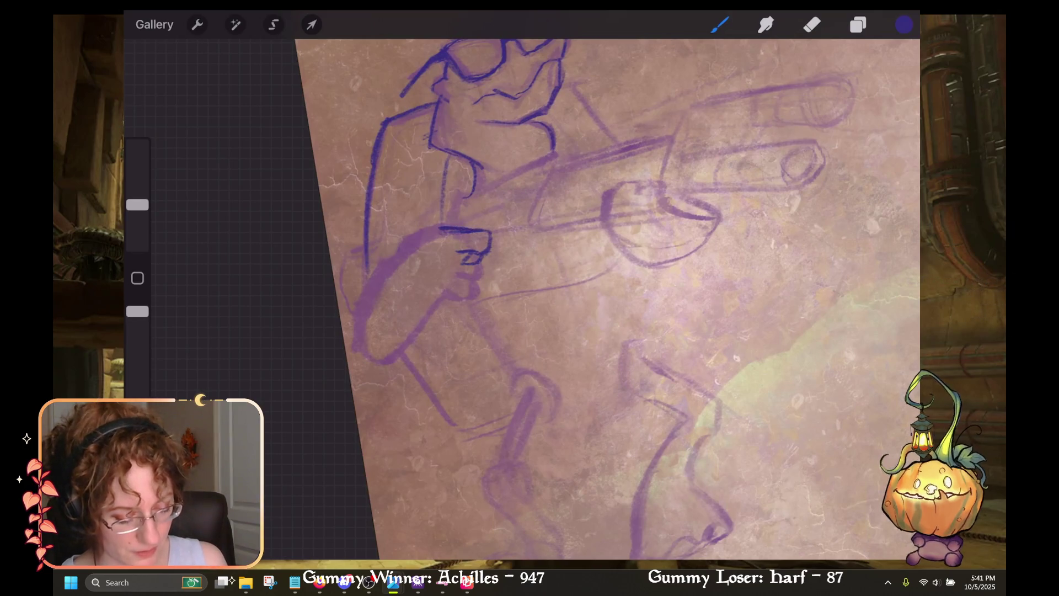
mouse_move(470, 266)
mouse_down()
mouse_move(477, 287)
mouse_move(458, 286)
mouse_move(398, 354)
mouse_up()
drag(444, 305, 393, 360)
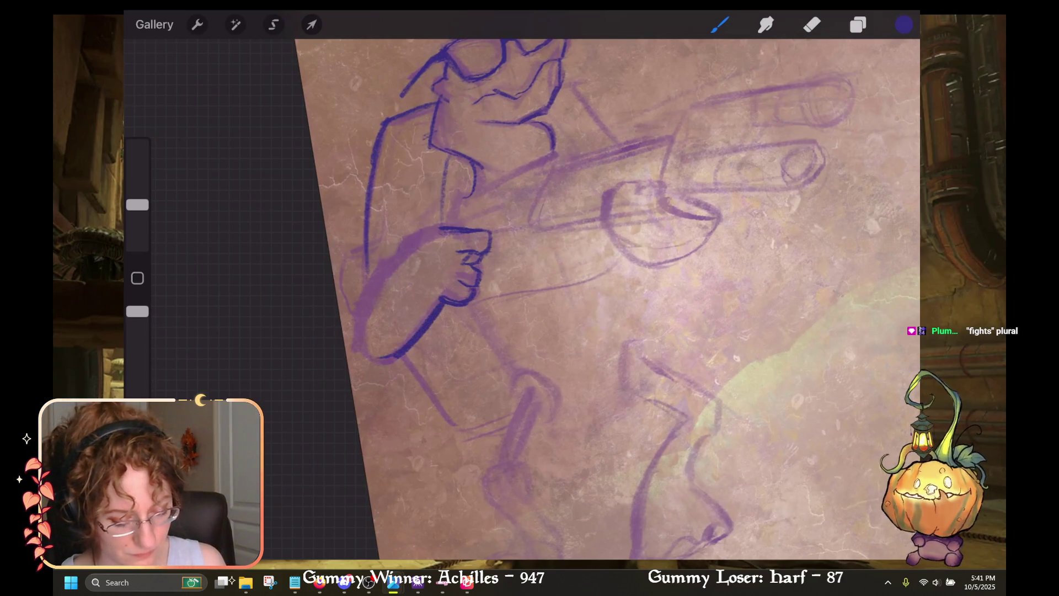
drag(386, 256, 359, 356)
mouse_move(396, 241)
mouse_down()
mouse_move(384, 259)
mouse_move(416, 223)
mouse_move(456, 232)
mouse_up()
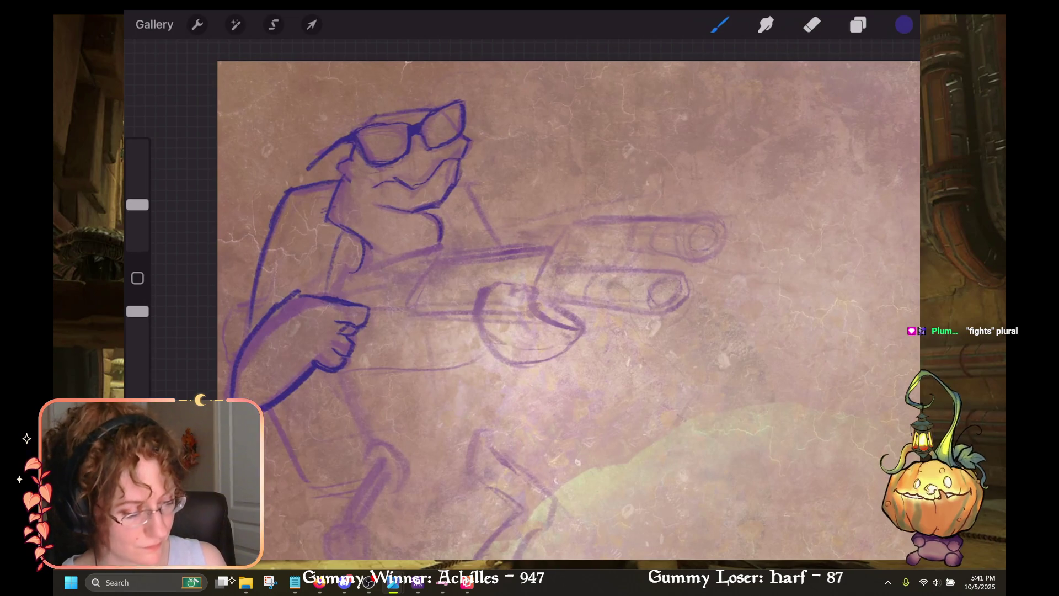
Step: Draw a snapped straight dark line along the top barrel, redoing failed attempts
mouse_move(709, 229)
mouse_down()
mouse_move(691, 233)
mouse_move(718, 244)
mouse_move(698, 249)
mouse_move(687, 214)
mouse_move(573, 223)
mouse_up()
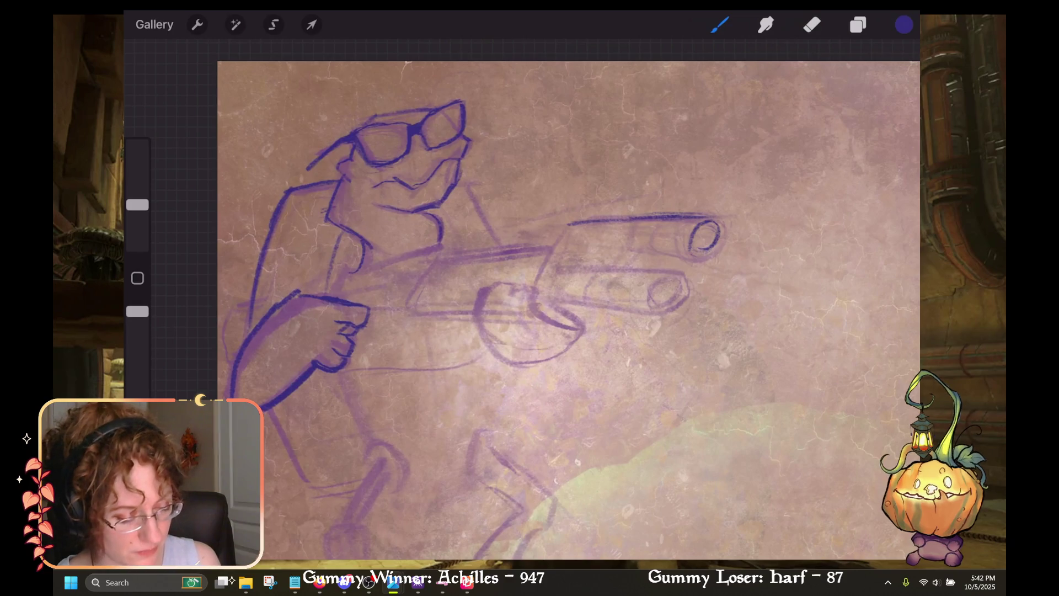
drag(609, 221, 440, 245)
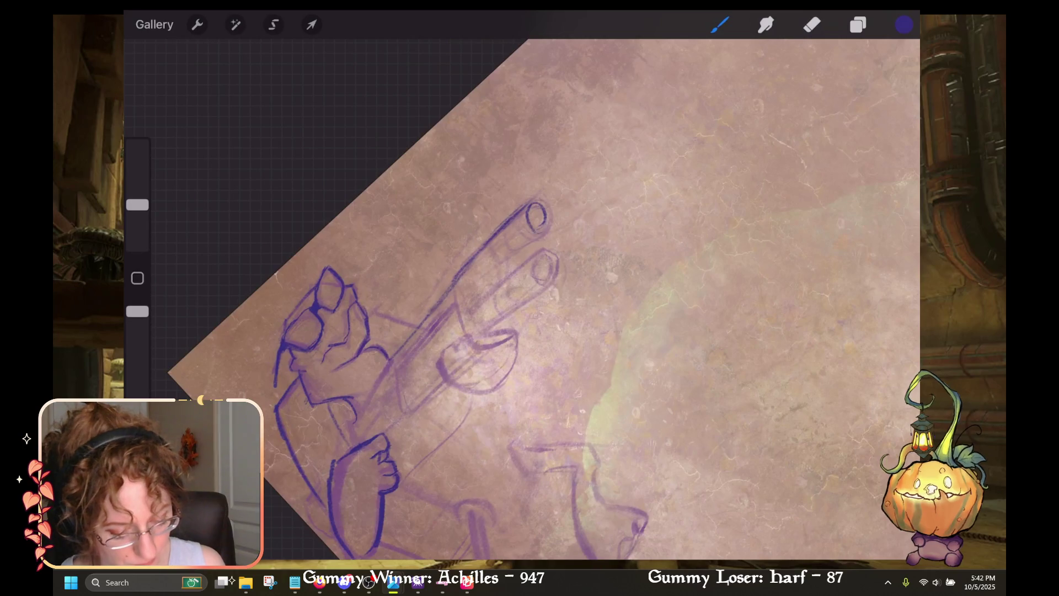
key(ctrl+z)
key(ctrl+z)
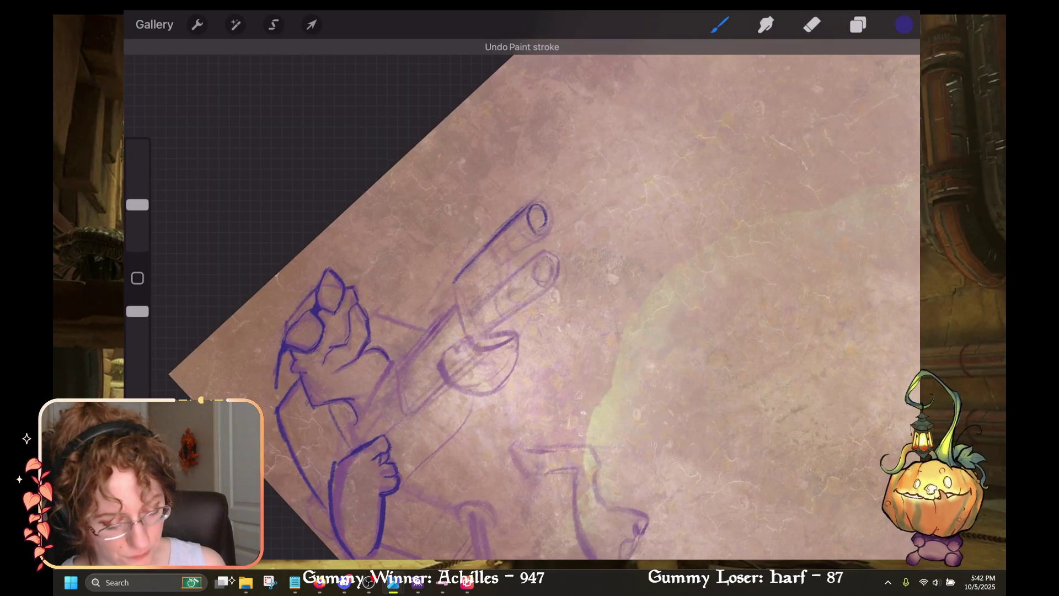
drag(389, 372, 543, 188)
key(ctrl+z)
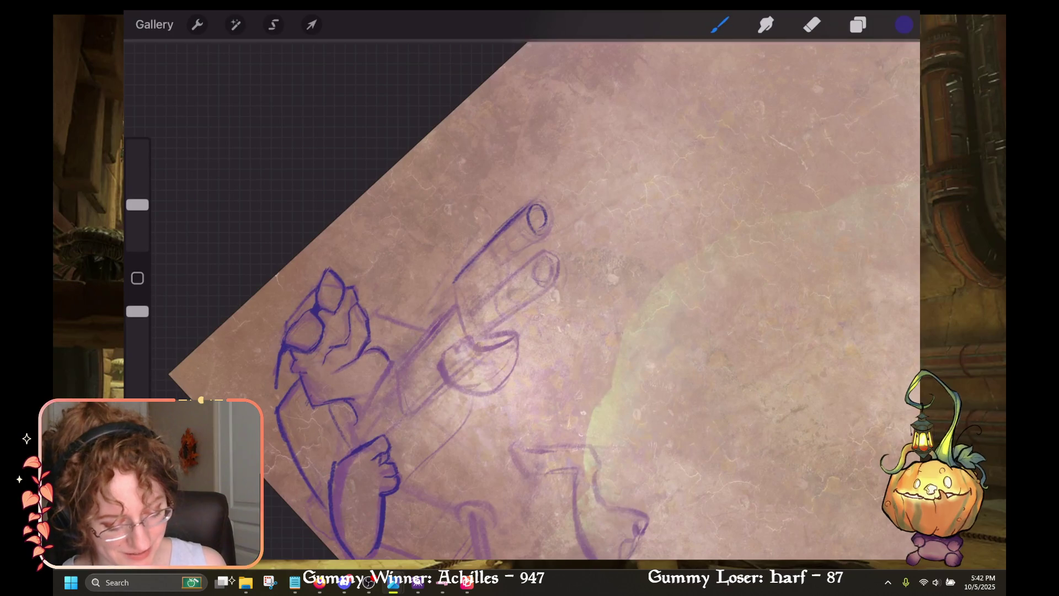
drag(375, 406, 500, 237)
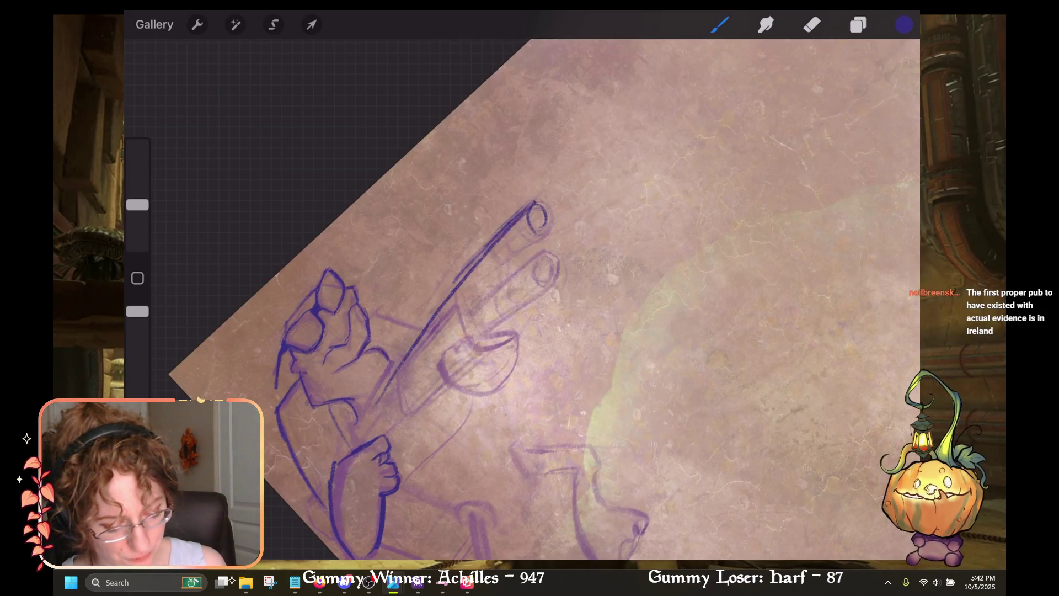
drag(529, 205, 530, 204)
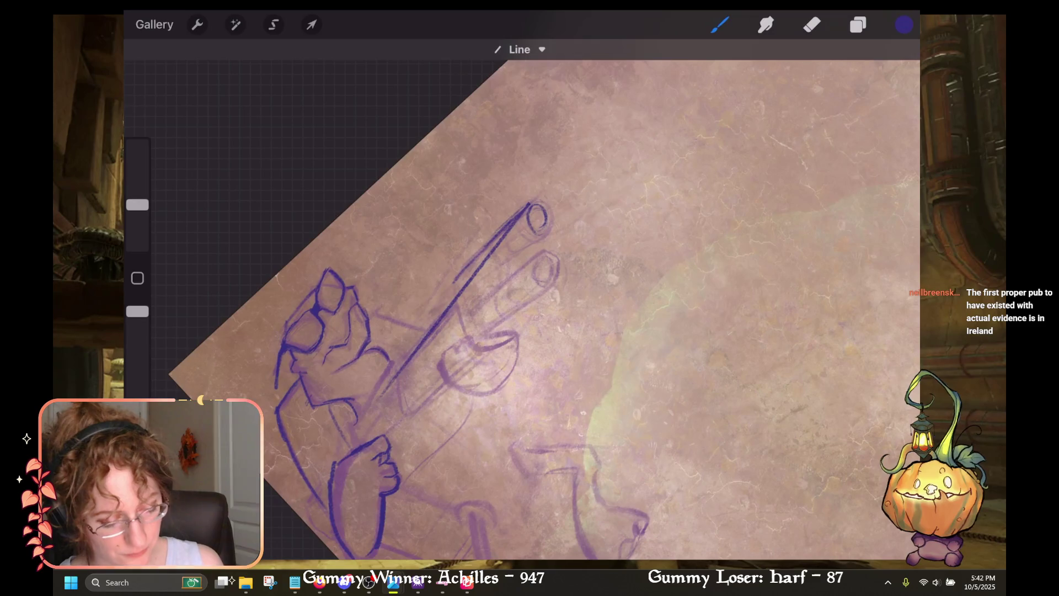
Step: Erase the doubled barrel line, then darken the top barrel's end and the lower barrel's edges
key(e)
drag(452, 287, 518, 213)
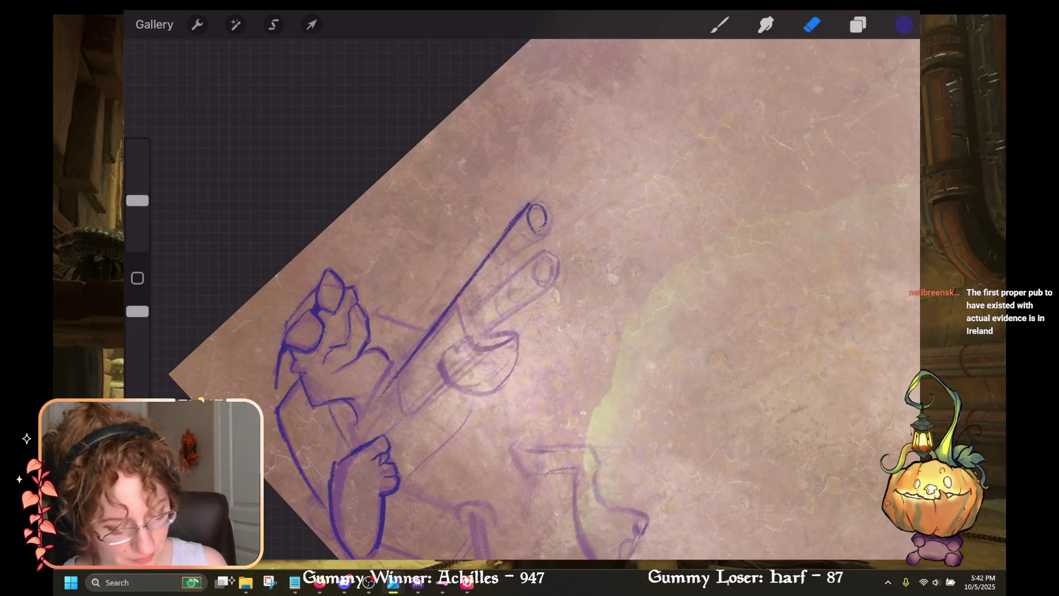
key(b)
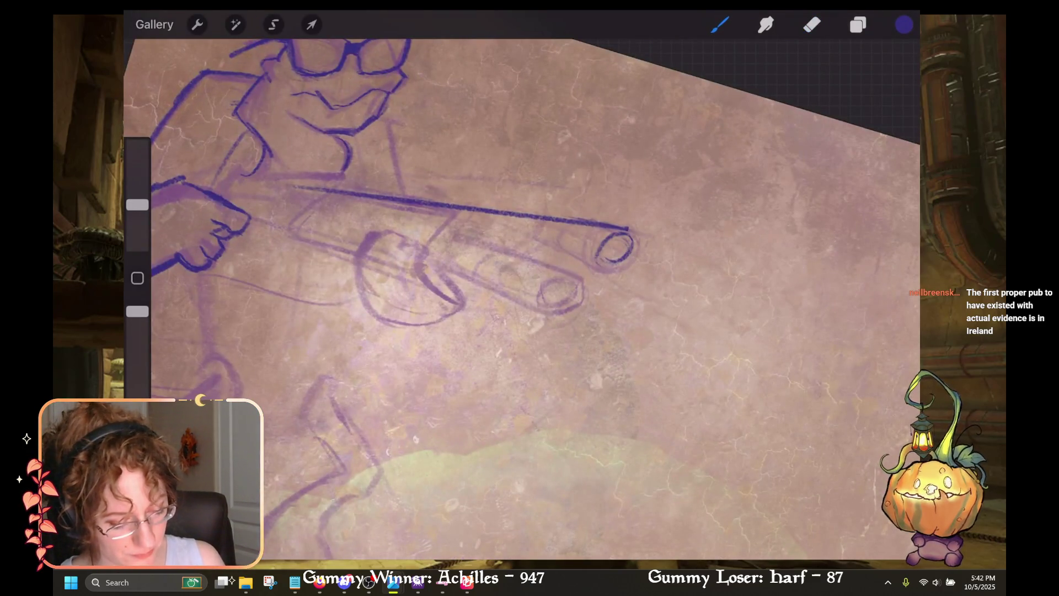
mouse_move(635, 232)
mouse_down()
mouse_move(640, 243)
mouse_move(621, 268)
mouse_move(602, 263)
mouse_move(596, 274)
mouse_move(604, 272)
mouse_up()
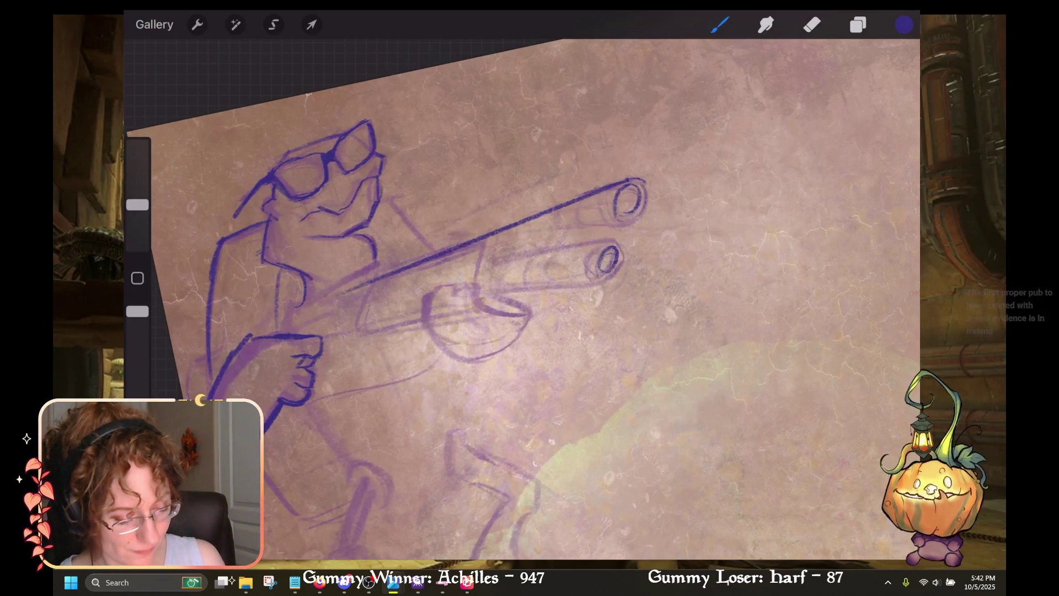
mouse_move(496, 276)
mouse_down()
mouse_move(551, 232)
mouse_move(585, 304)
mouse_up()
drag(568, 268, 610, 336)
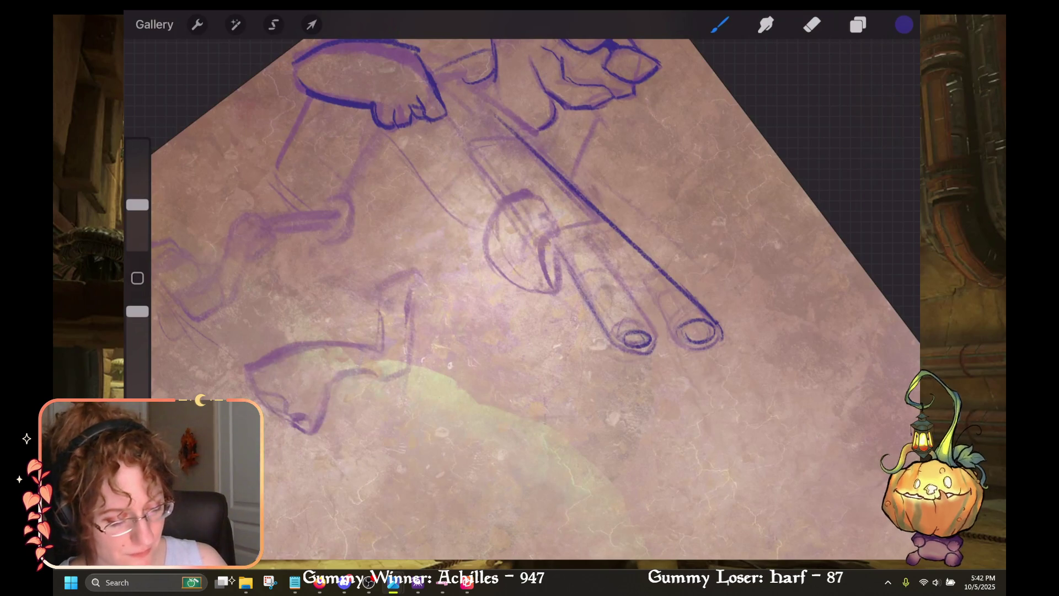
mouse_move(601, 268)
mouse_down()
mouse_move(576, 286)
mouse_move(583, 306)
mouse_up()
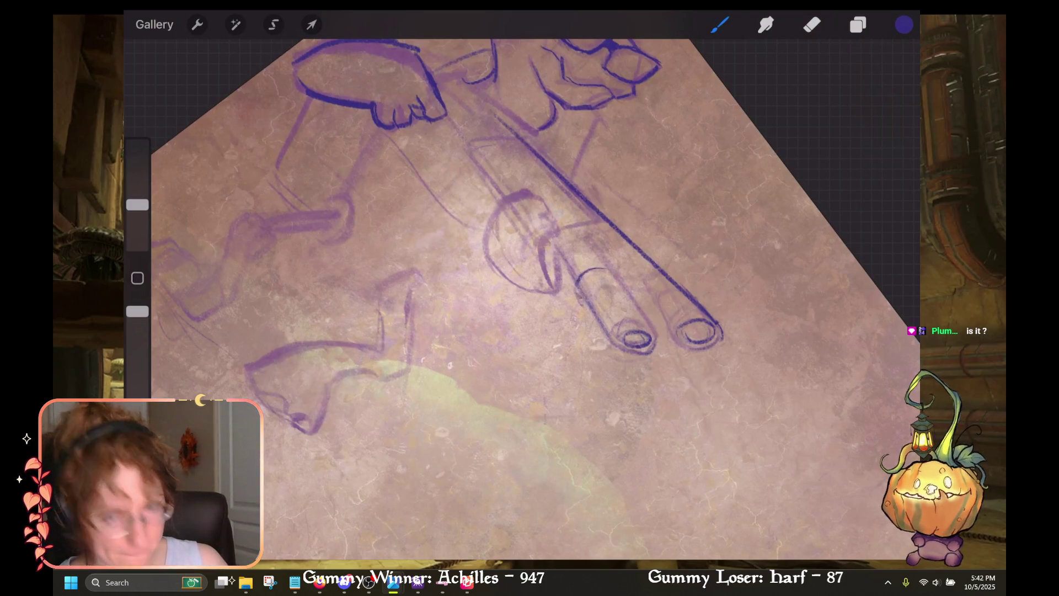